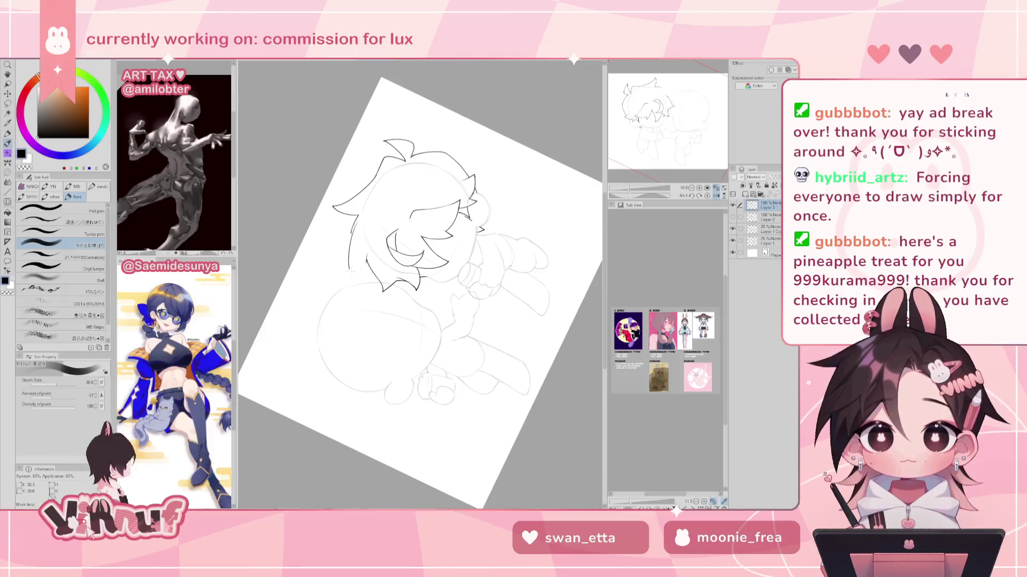
Ink the first hair strands down the head, redrawing them once
key(e)
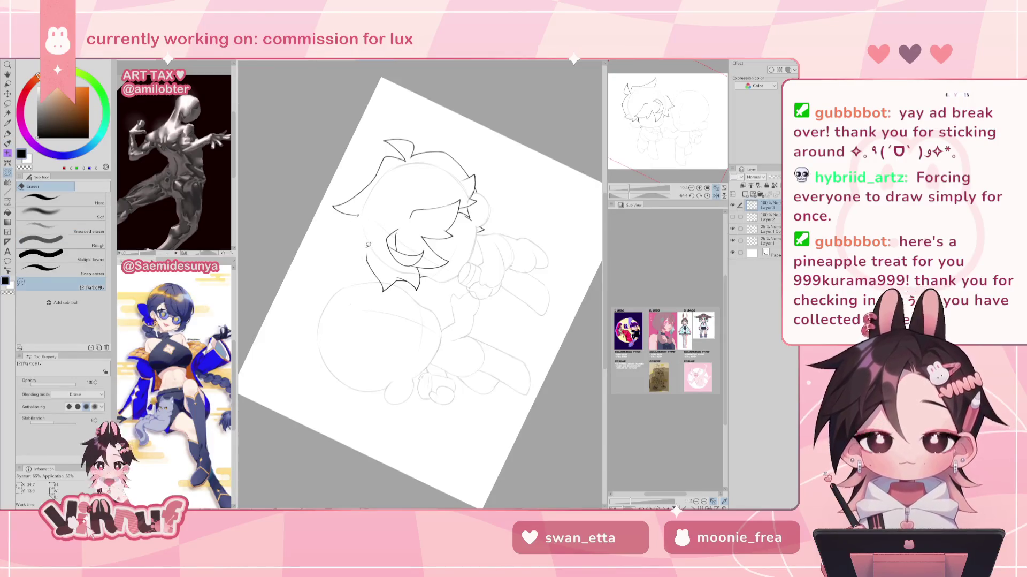
key(p)
drag(354, 213, 358, 284)
drag(366, 255, 360, 284)
key(ctrl+z)
key(ctrl+z)
drag(353, 213, 358, 283)
drag(366, 254, 360, 282)
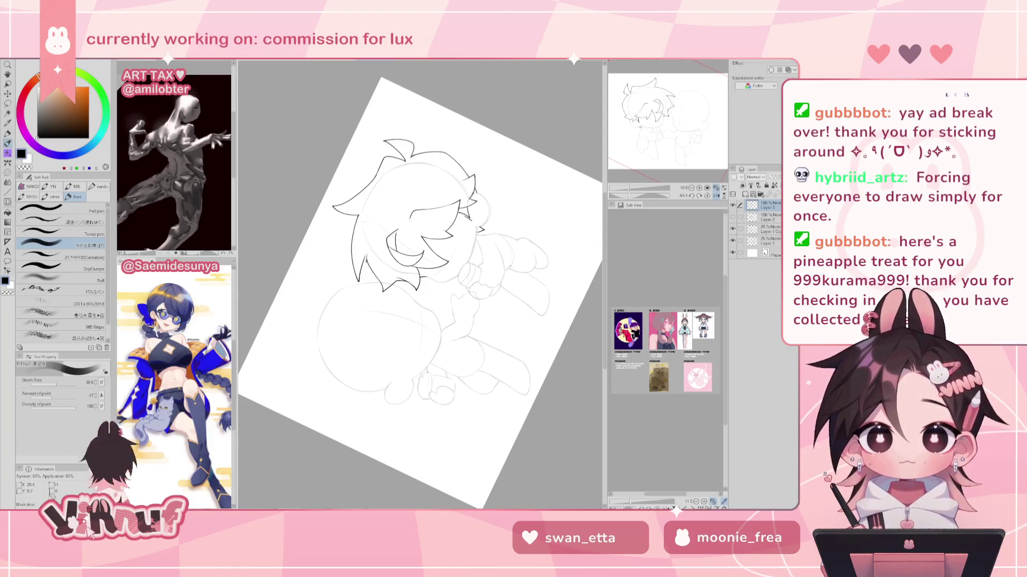
With the view tilted, ink spiky hair along the head's left side after several retries
key(h)
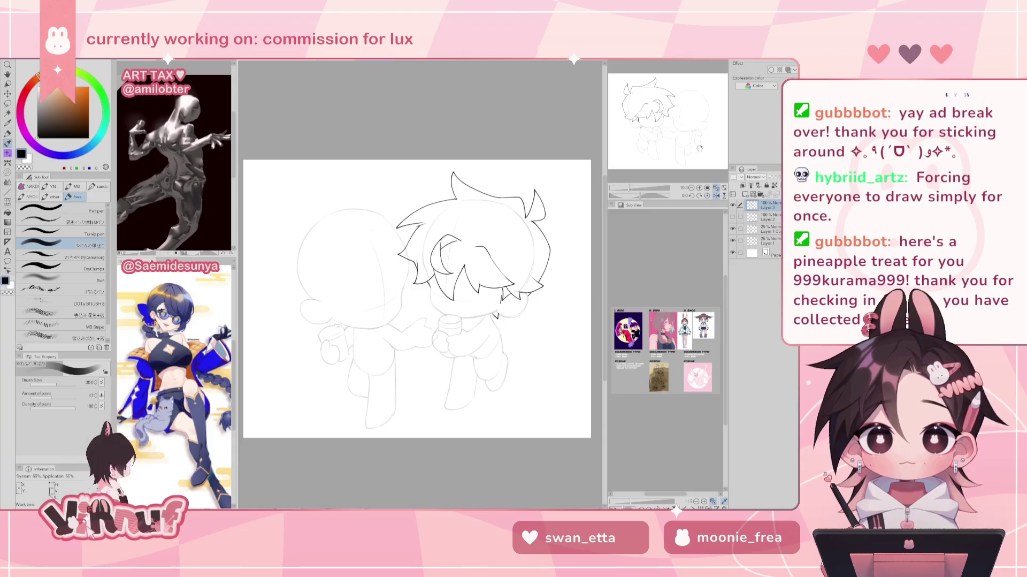
key(h)
key(h)
mouse_move(508, 241)
mouse_down()
mouse_move(482, 187)
mouse_move(417, 161)
mouse_up()
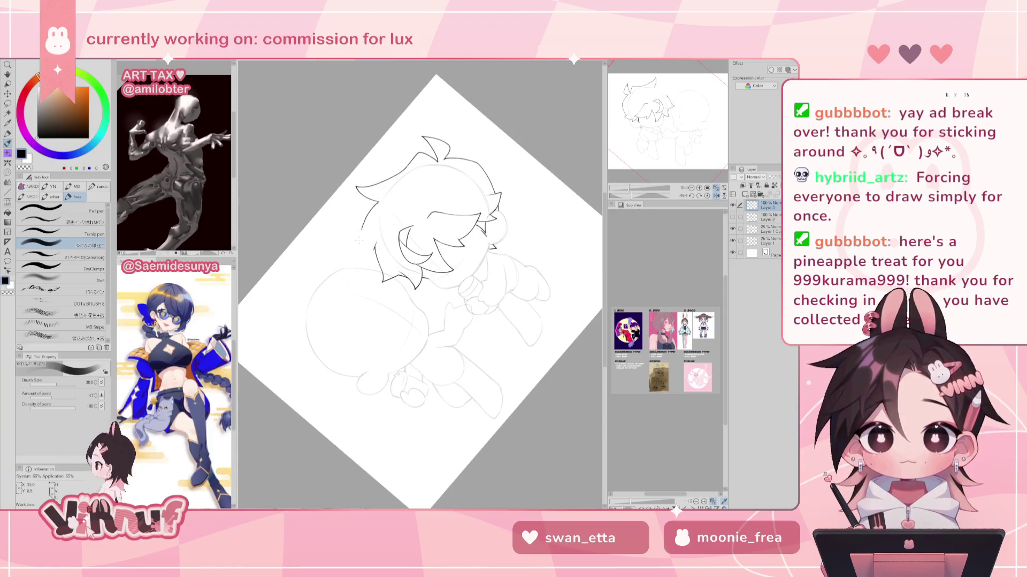
drag(378, 199, 358, 264)
key(ctrl+z)
key(ctrl+z)
drag(378, 202, 359, 268)
key(ctrl+z)
drag(378, 202, 363, 263)
key(ctrl+z)
drag(378, 203, 350, 256)
key(ctrl+z)
key(ctrl+z)
drag(378, 202, 358, 265)
drag(364, 255, 376, 243)
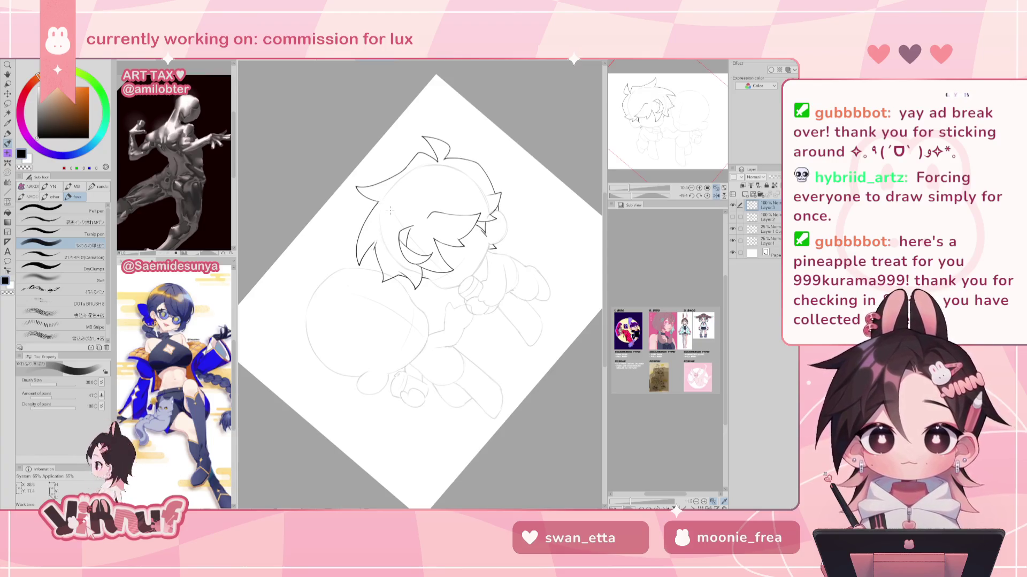
Straighten the view and ink a curved hair strand on the right
click(707, 196)
click(716, 196)
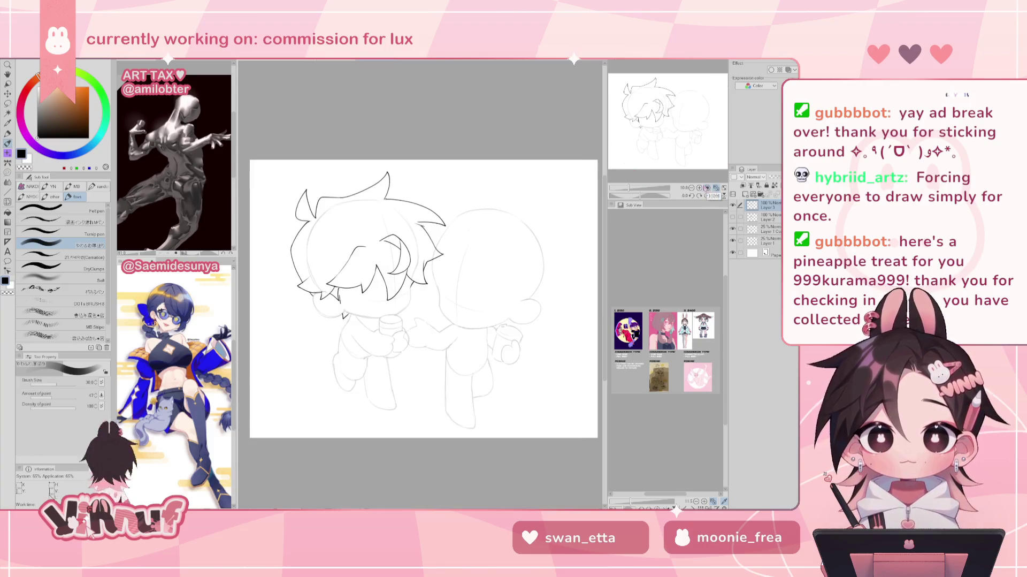
drag(406, 201, 436, 232)
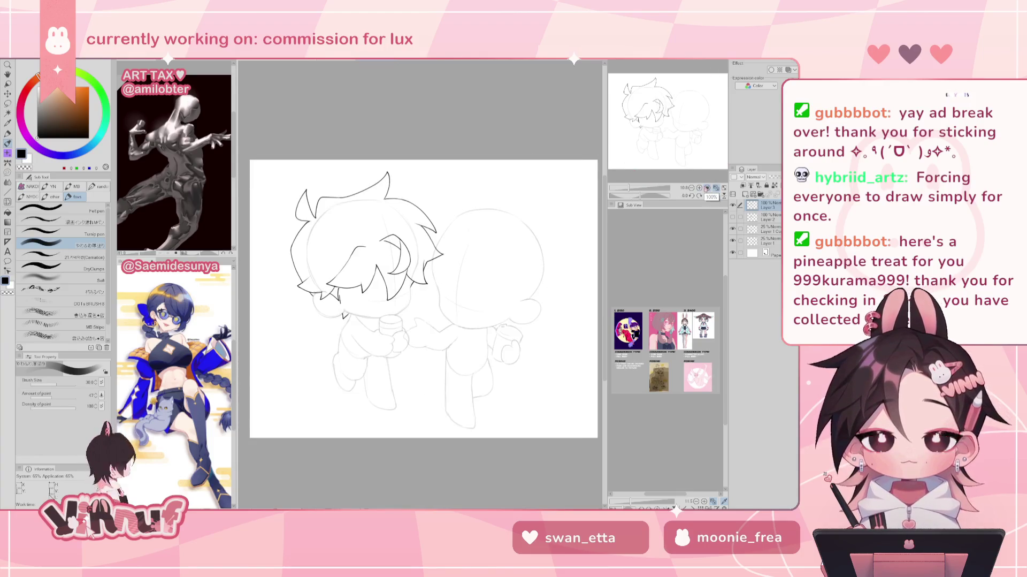
Lasso the right-side hair strands and warp them right and down with Liquify
key(m)
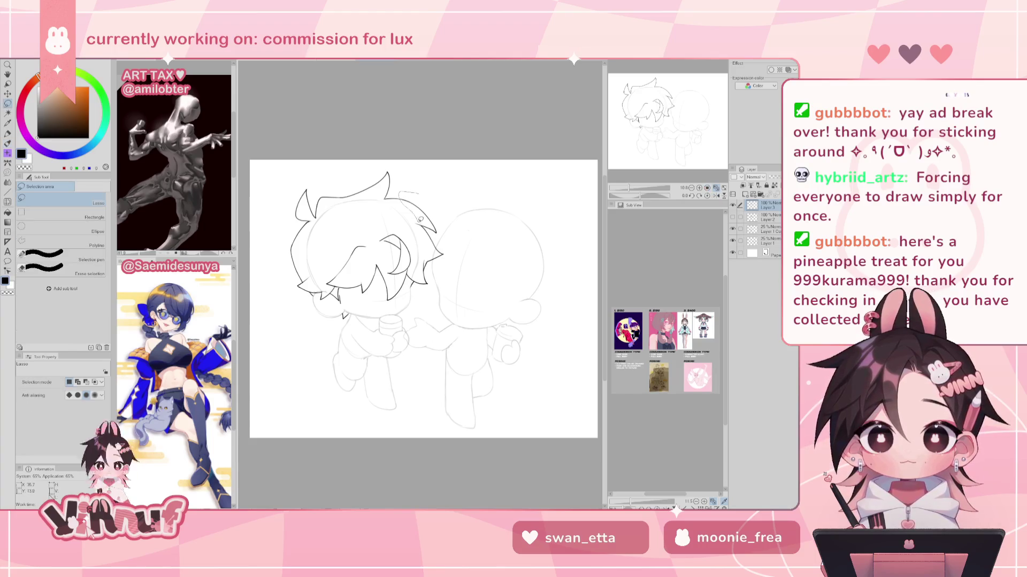
drag(400, 191, 452, 239)
key(j)
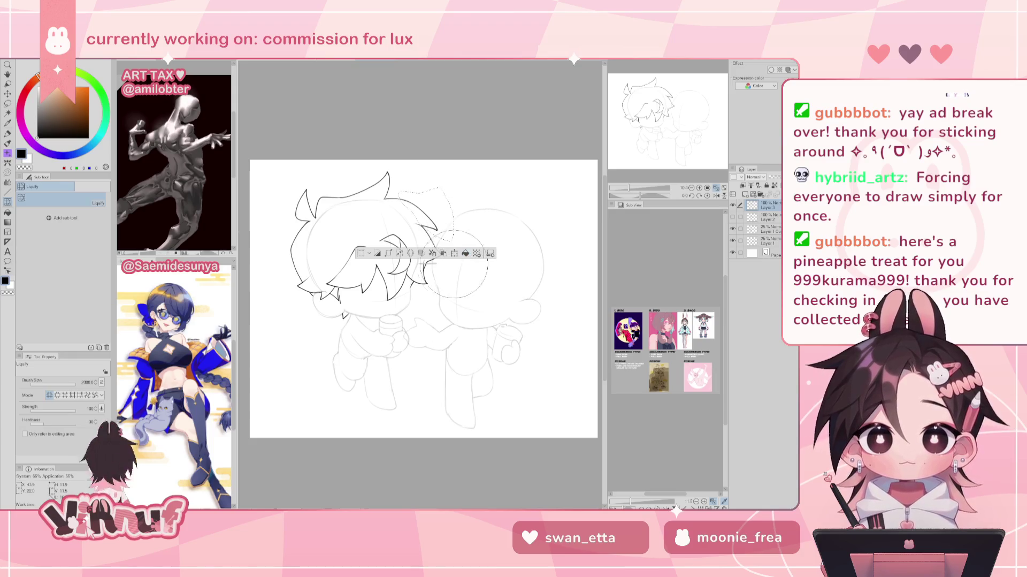
mouse_move(431, 254)
mouse_down()
mouse_move(447, 267)
mouse_move(446, 218)
mouse_up()
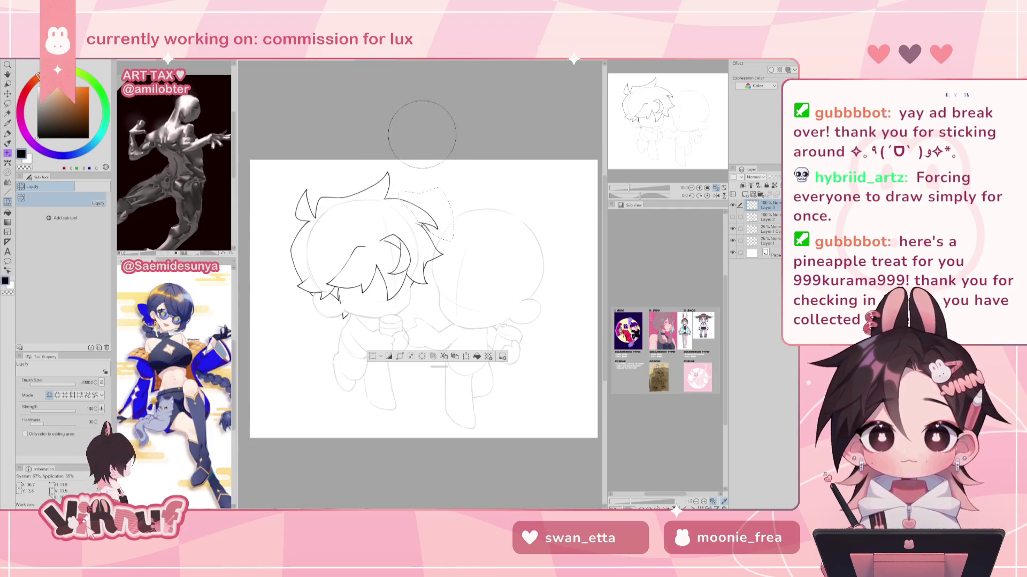
Deselect and trim a little off a hair tip with the Eraser
key(ctrl+d)
key(e)
drag(432, 227, 430, 227)
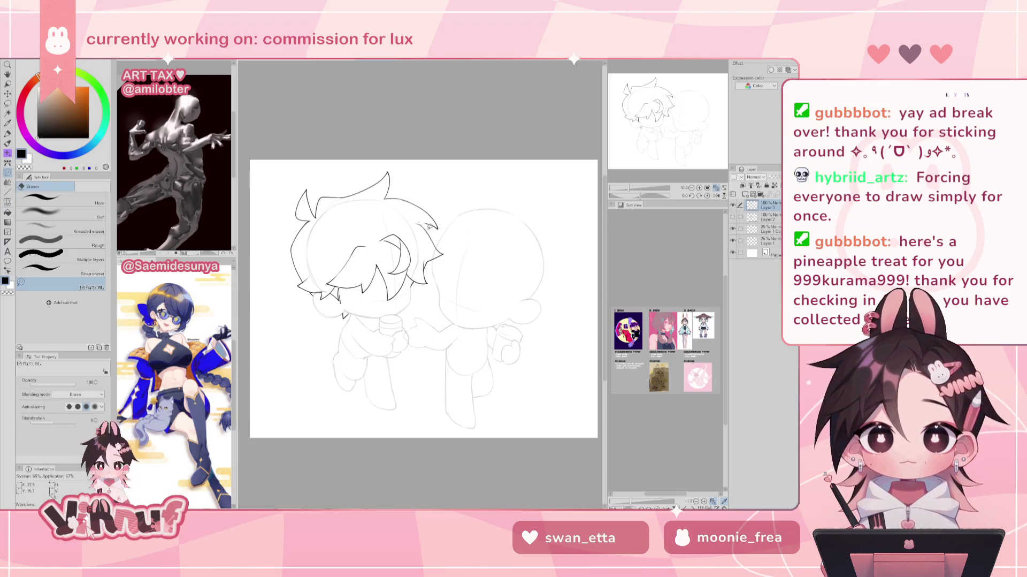
Zoom in, rotate the view about 47°, and touch up hair lines with pen and eraser
key(h)
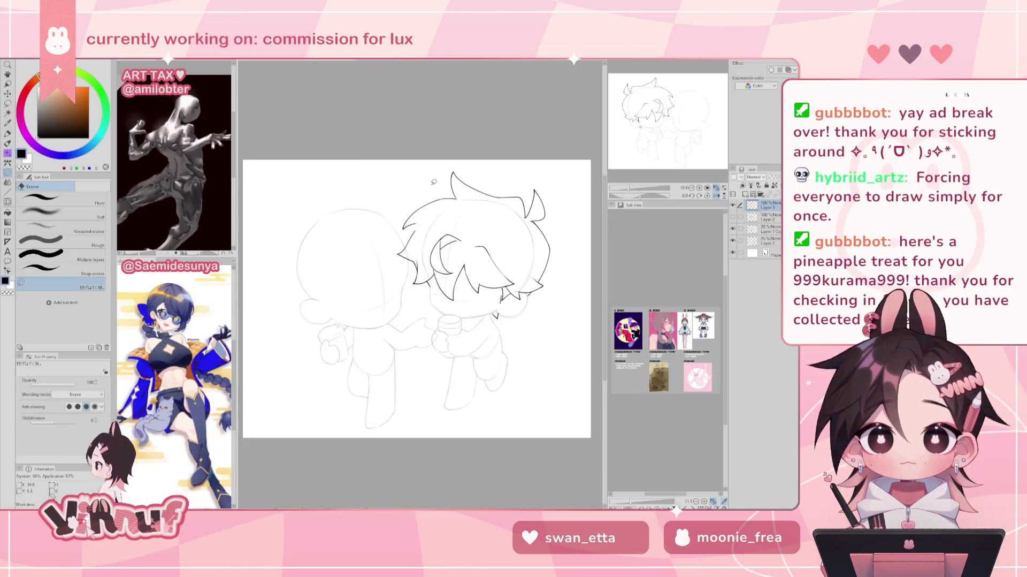
key(p)
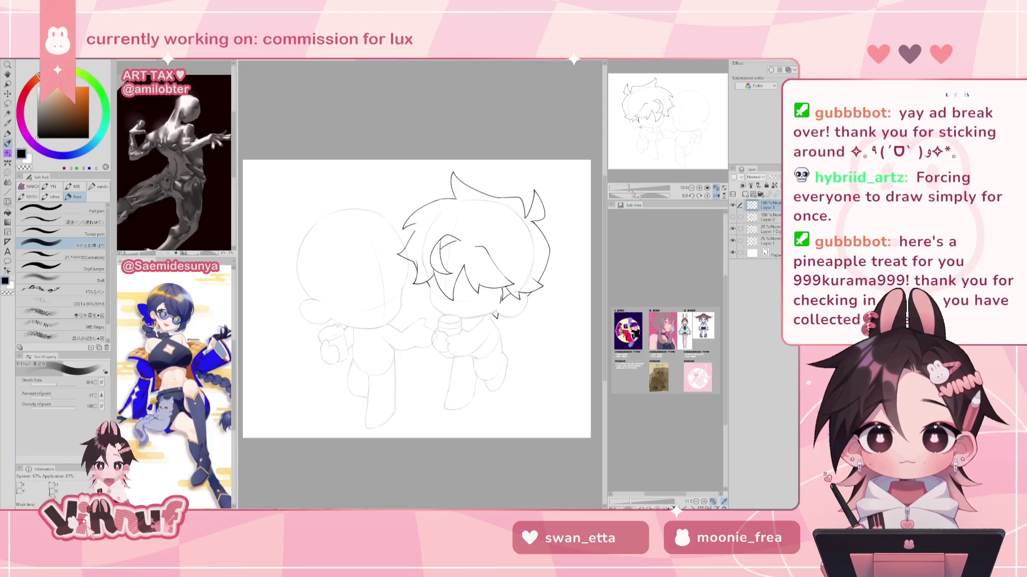
scroll(524, 155, up, 1)
scroll(524, 155, up, 1)
scroll(524, 155, up, 1)
scroll(524, 155, up, 1)
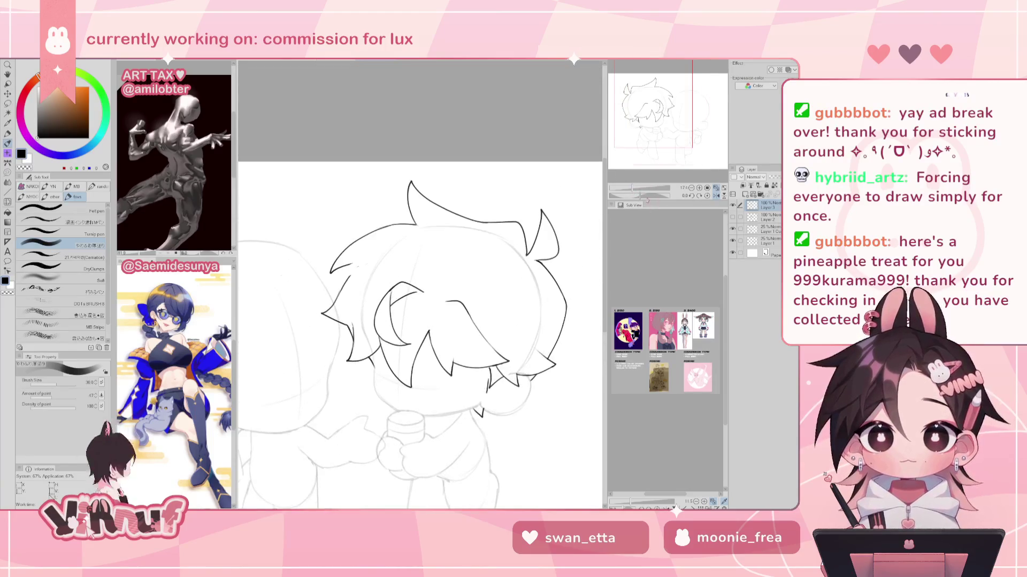
drag(417, 225, 368, 309)
key(e)
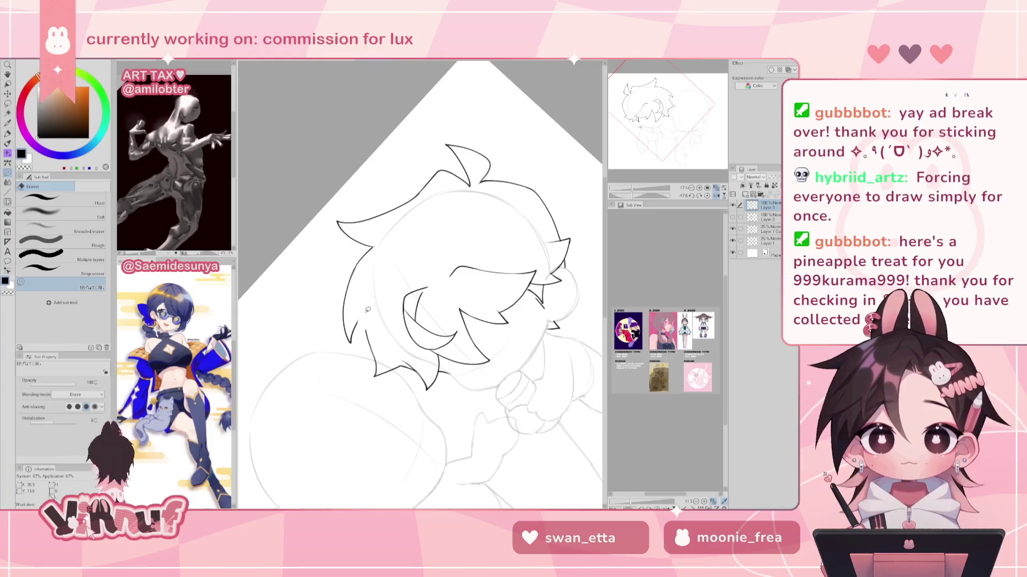
key(p)
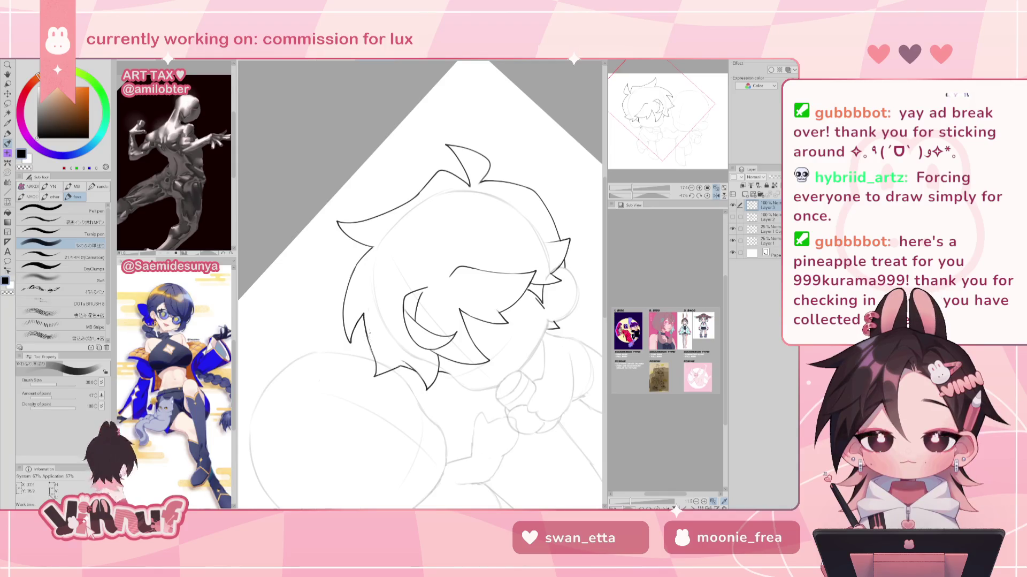
key(e)
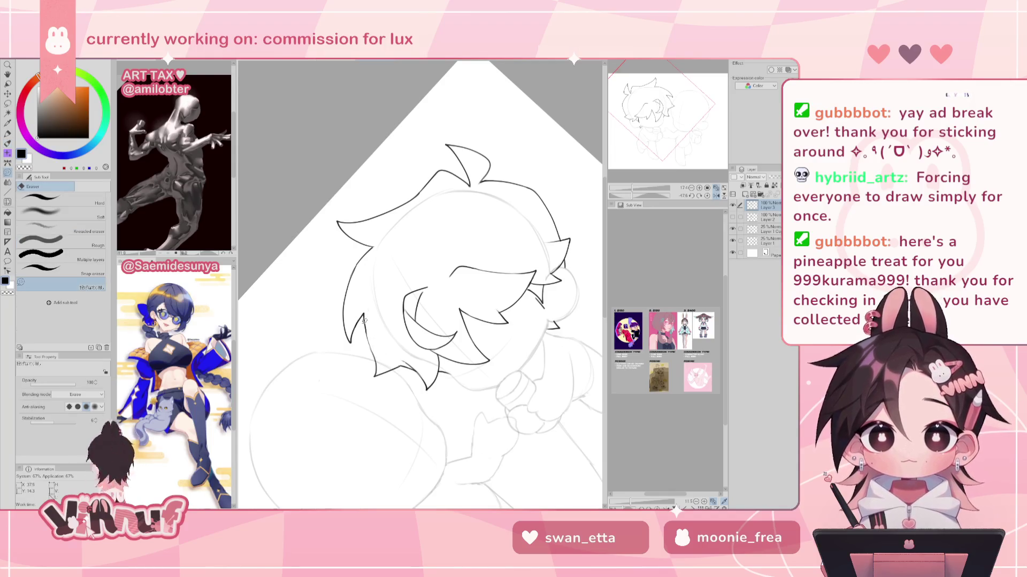
key(p)
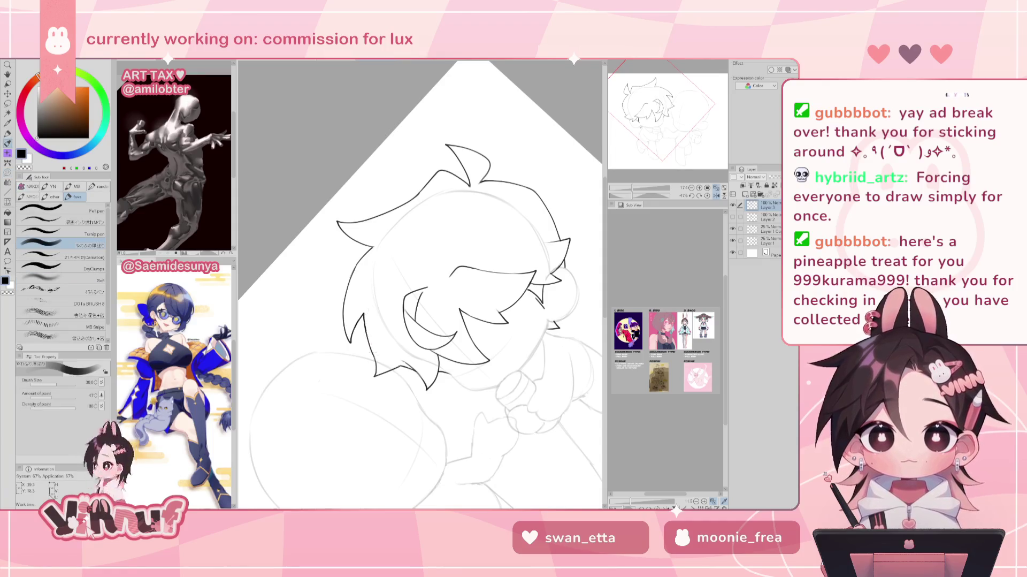
Reset the view upright, check it mirrored, and zoom in on the head
click(708, 196)
key(h)
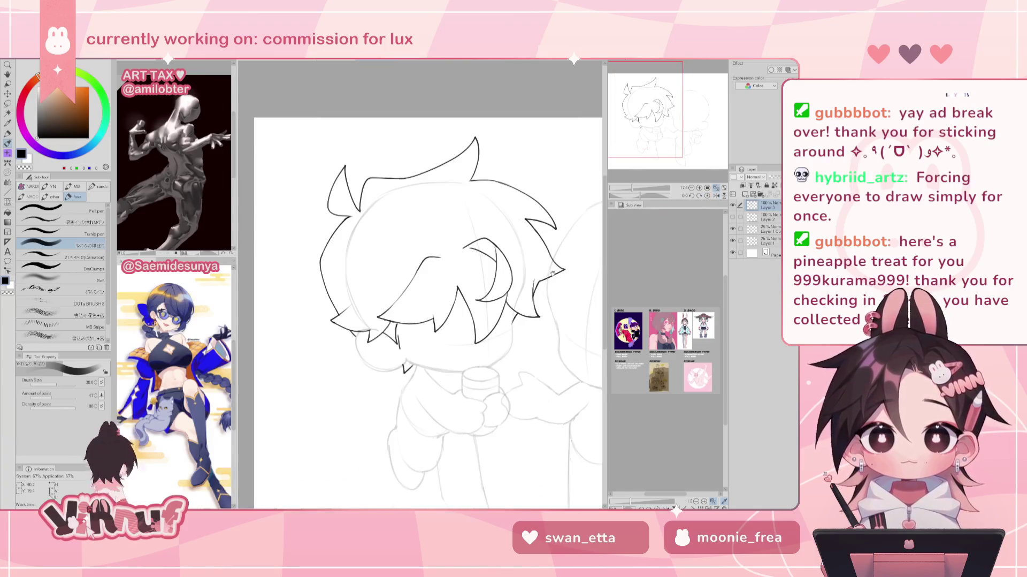
drag(632, 194, 639, 182)
key(h)
key(h)
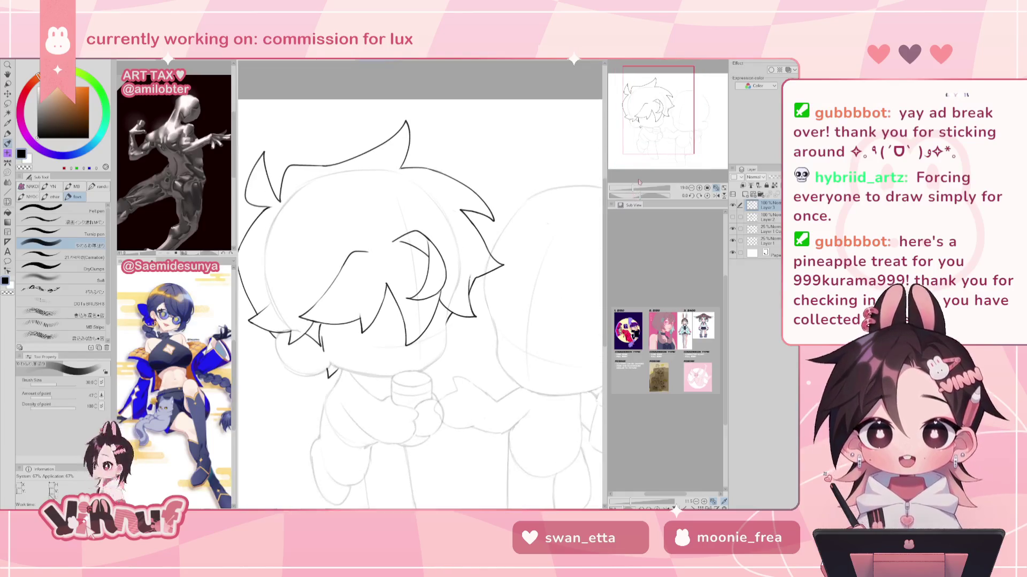
Bring the face to the centre, then zoom out to see the whole sheet
drag(560, 243, 568, 212)
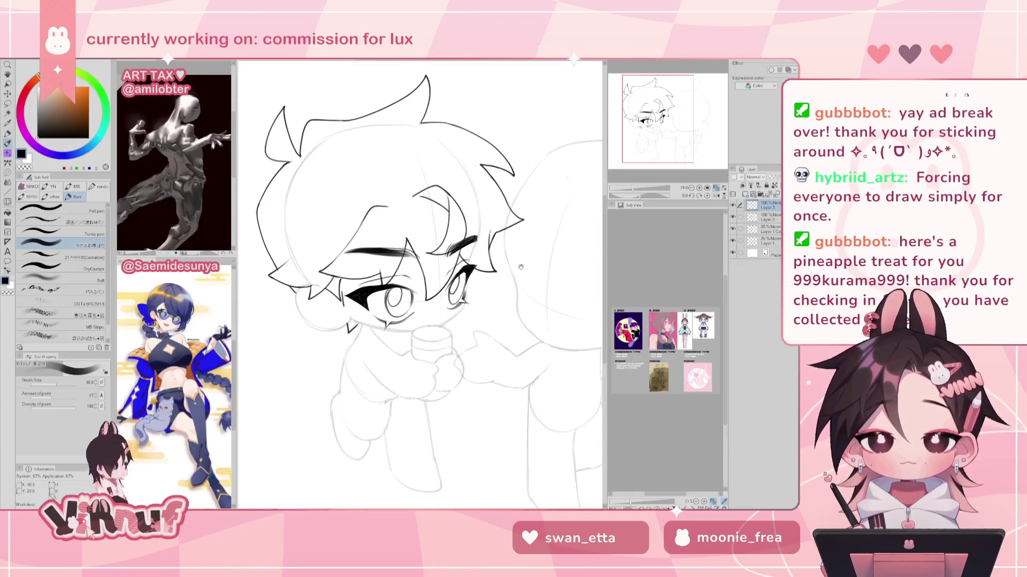
drag(633, 191, 632, 191)
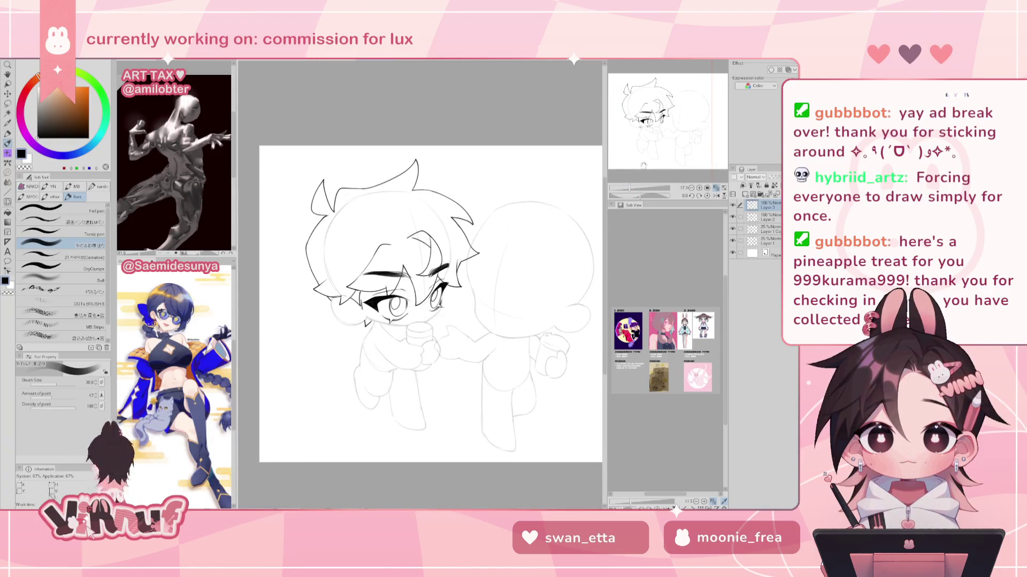
key(j)
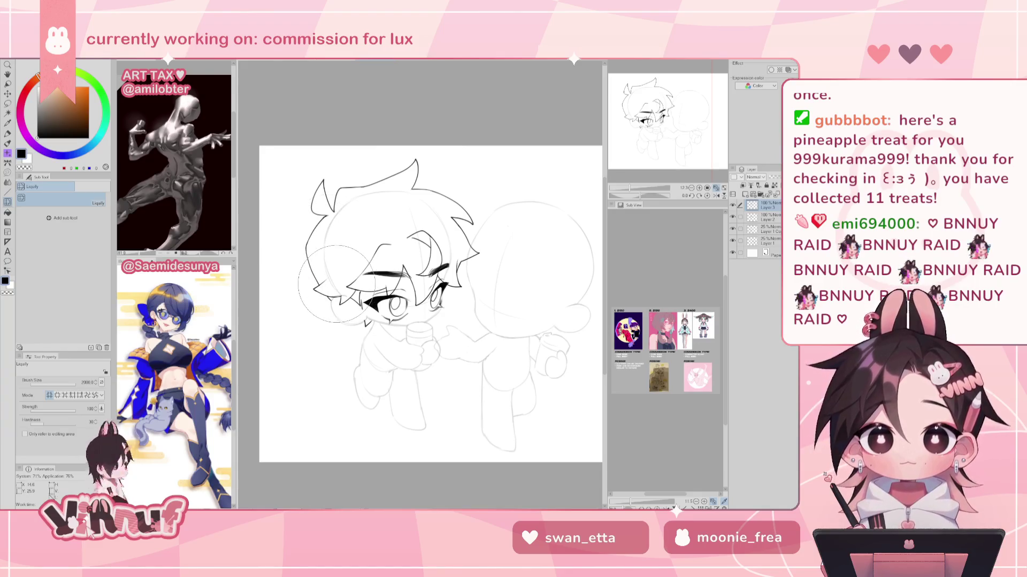
Lasso the right-side hair and liquify its outline inward and the left outline outward
key(h)
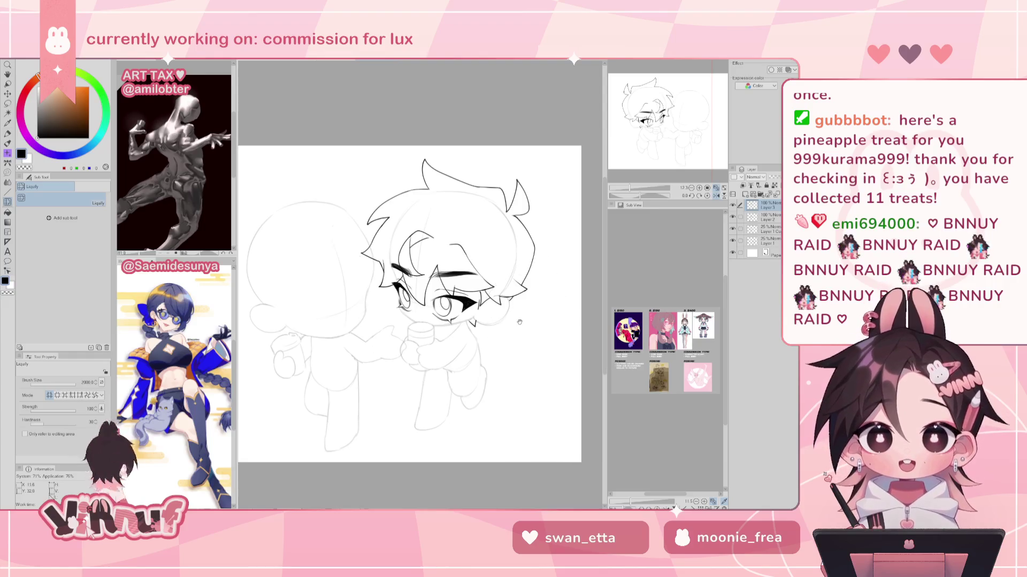
key(ctrl+minus)
key(m)
mouse_move(455, 216)
mouse_down()
mouse_move(426, 292)
mouse_move(488, 251)
mouse_up()
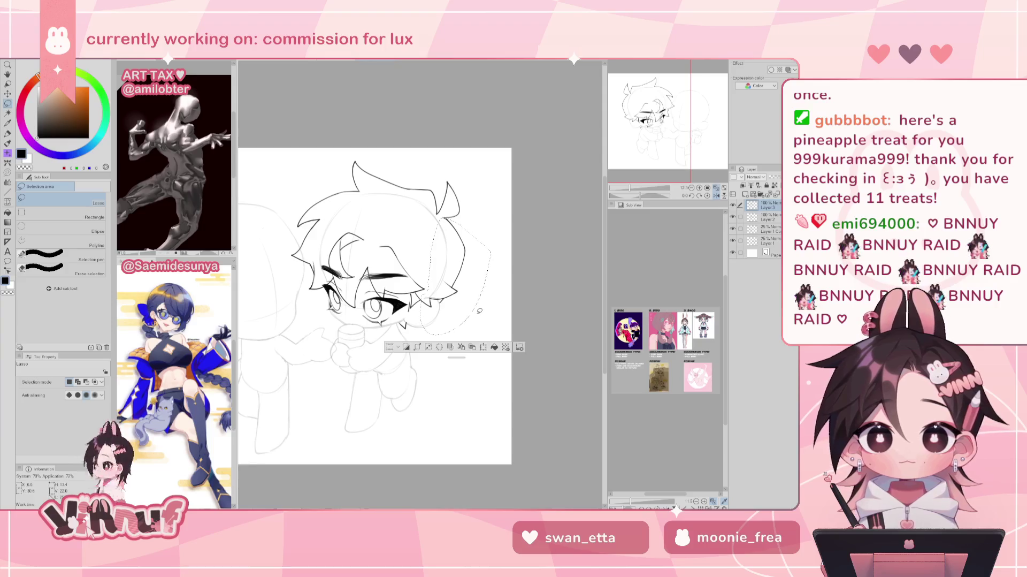
key(j)
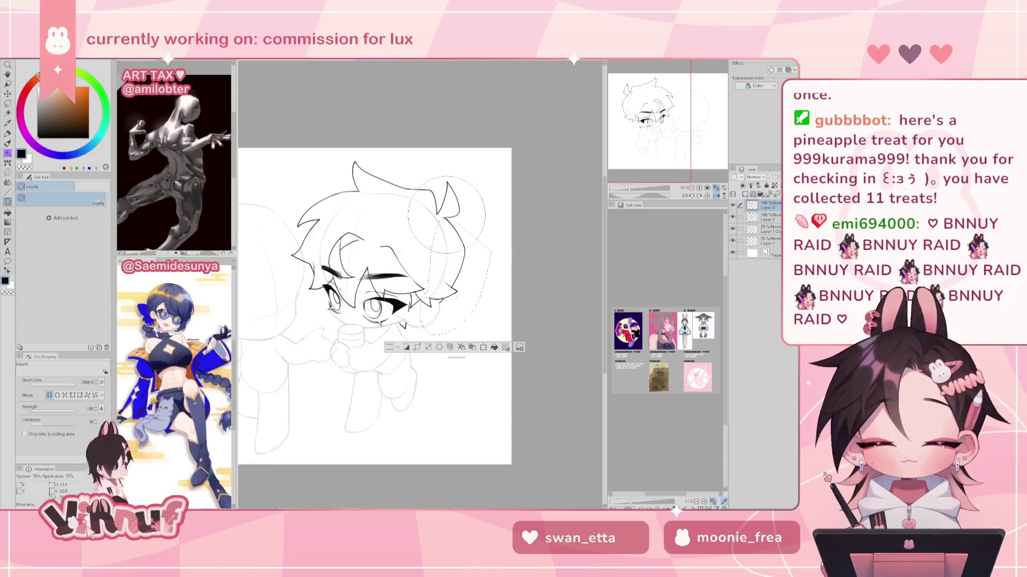
drag(468, 285, 475, 370)
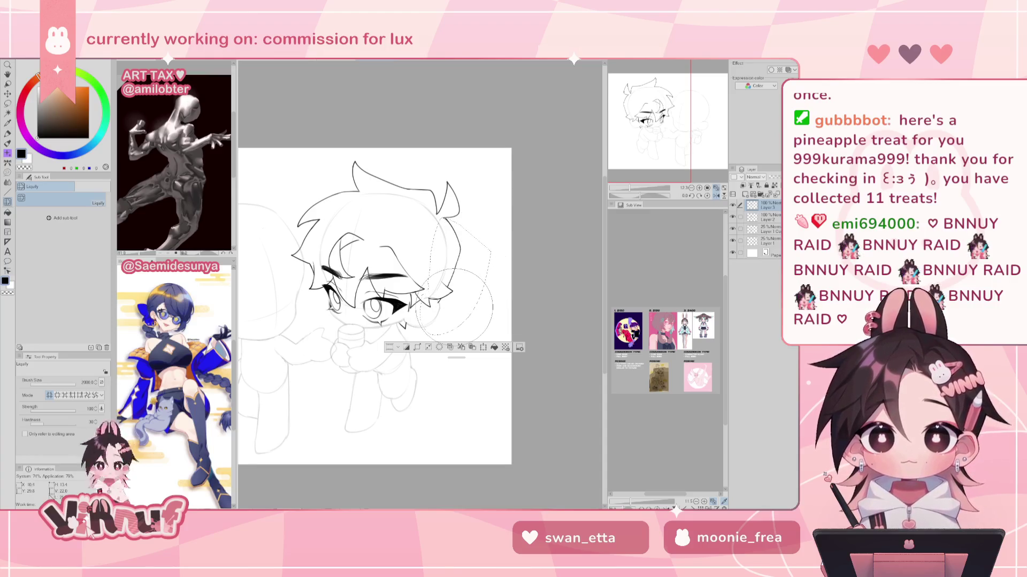
key(h)
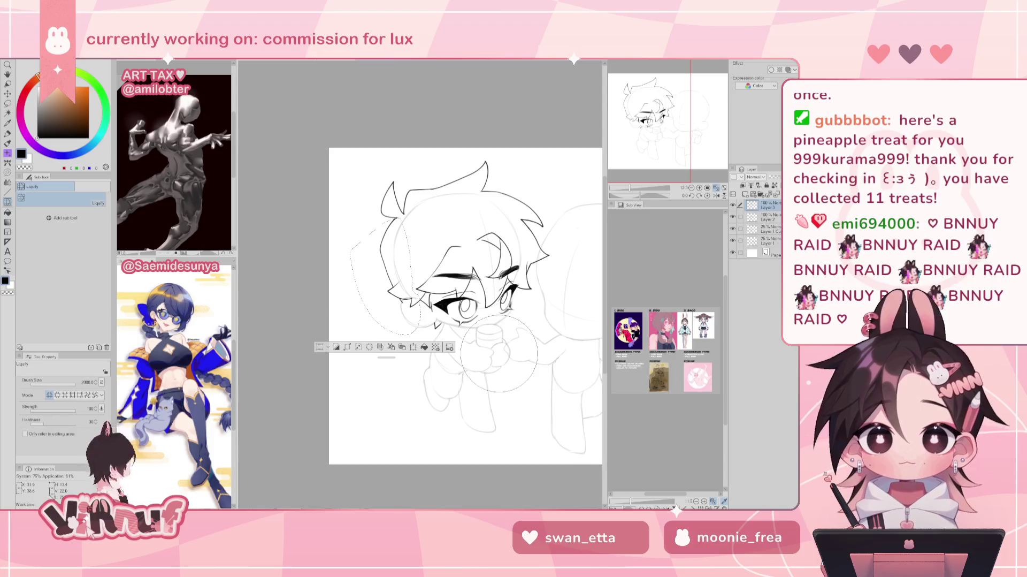
drag(406, 262, 391, 268)
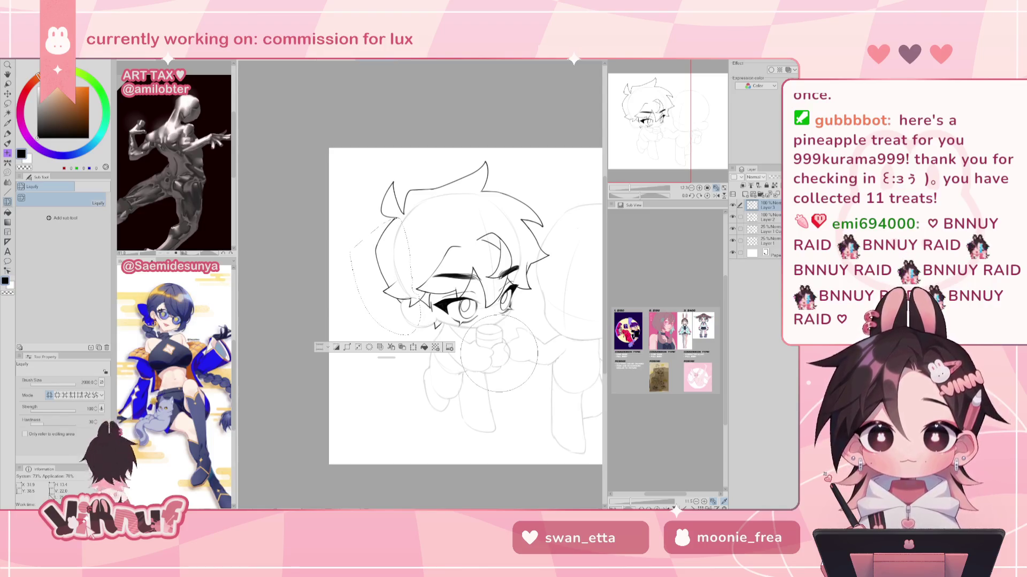
key(ctrl+d)
Reshape the top-left hair spike with Liquify, then zoom in slightly
drag(499, 353, 400, 342)
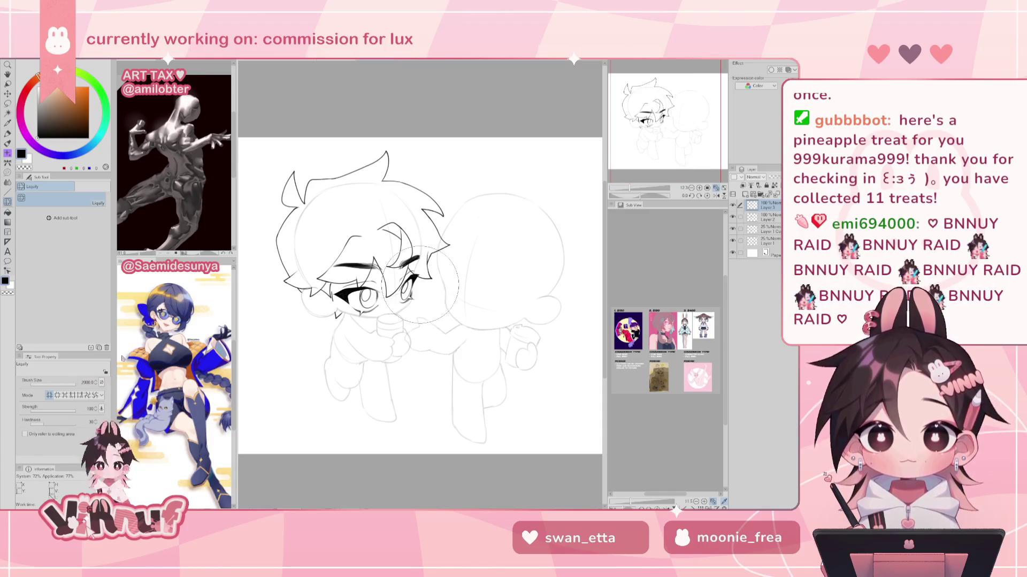
drag(327, 196, 289, 176)
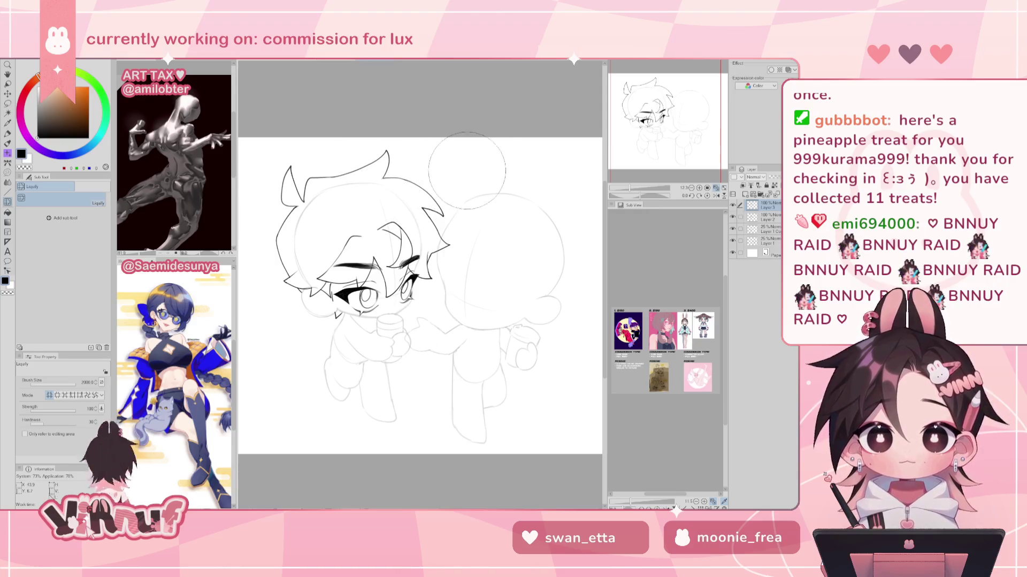
drag(629, 188, 636, 177)
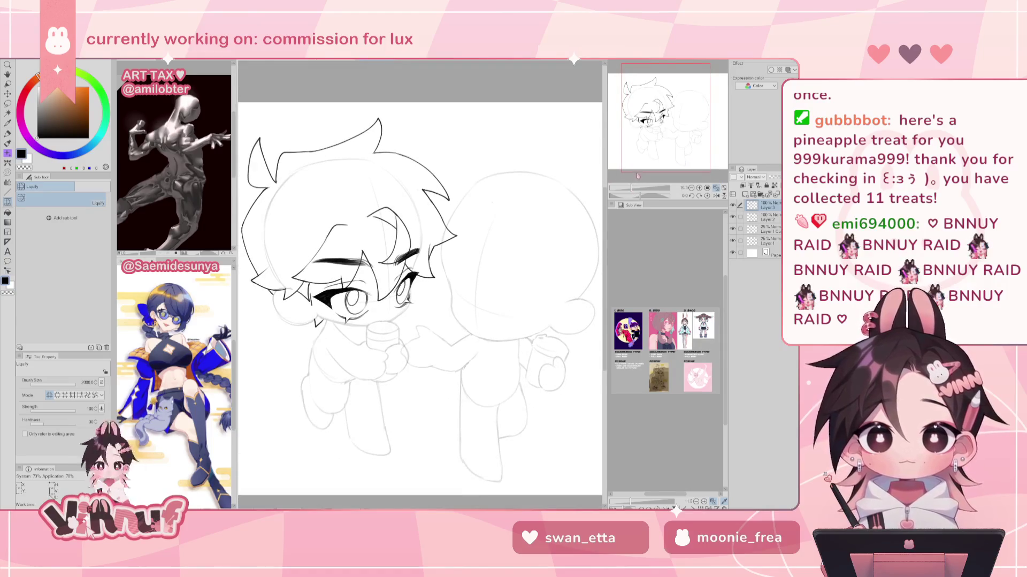
key(p)
drag(424, 354, 406, 306)
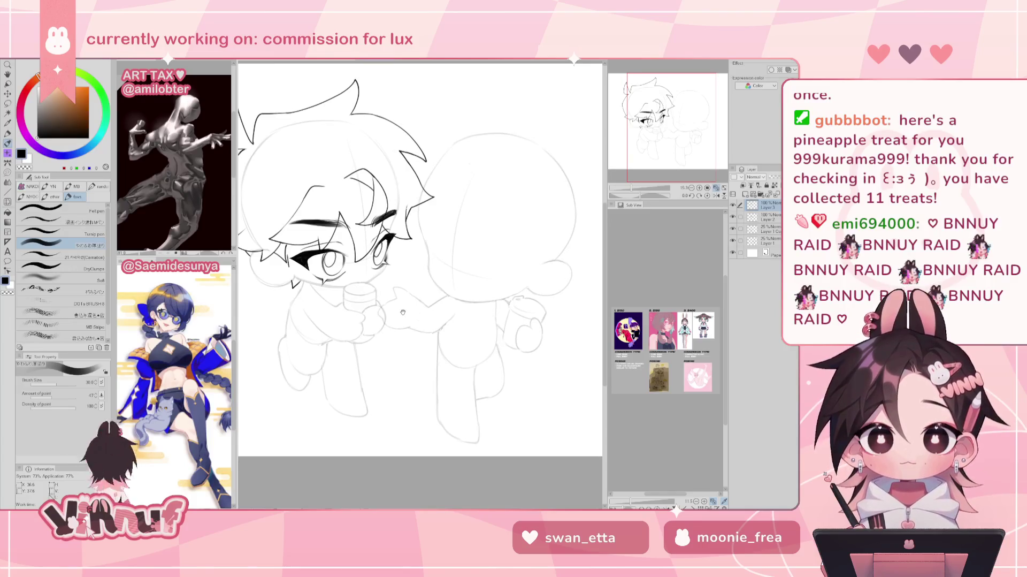
Toggle the hair lineart layer and flip, centre and tilt the view to check the face
drag(403, 312, 423, 319)
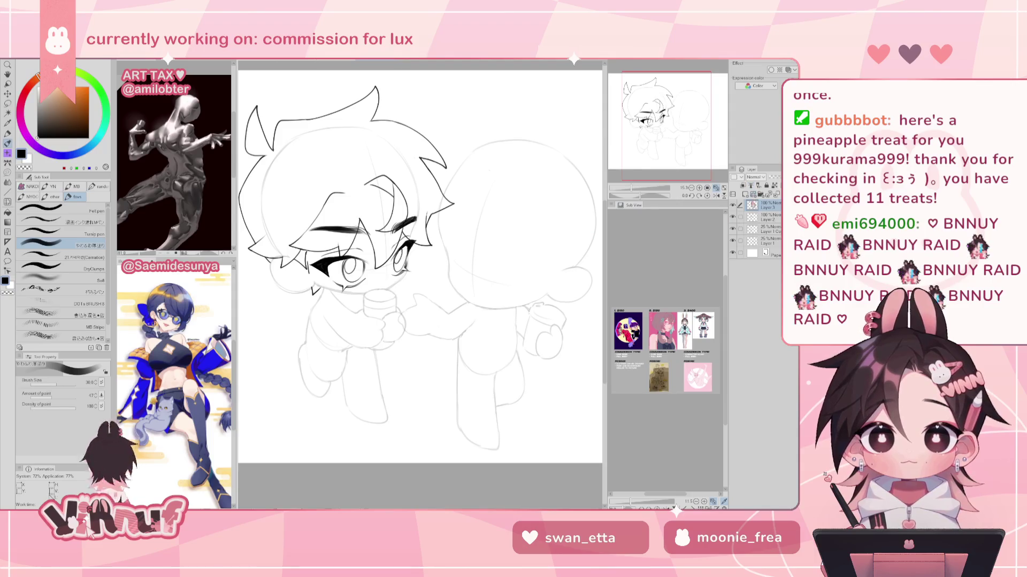
click(733, 205)
click(733, 205)
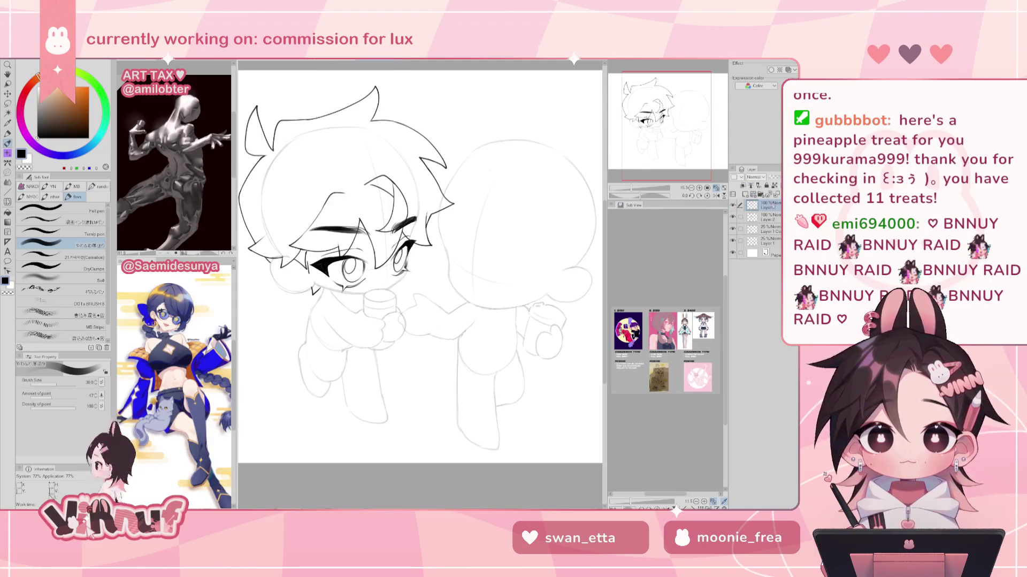
click(717, 195)
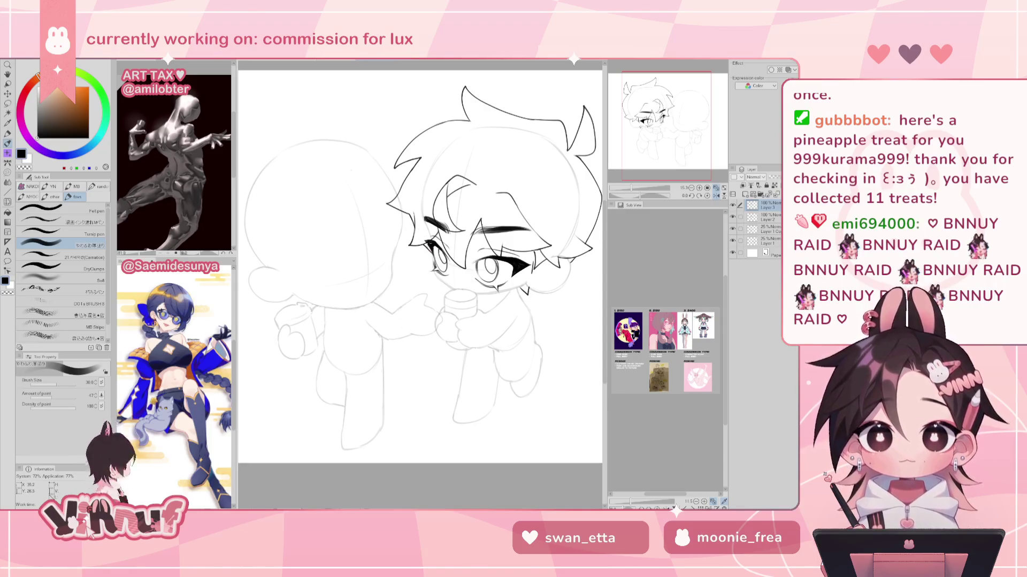
key(h)
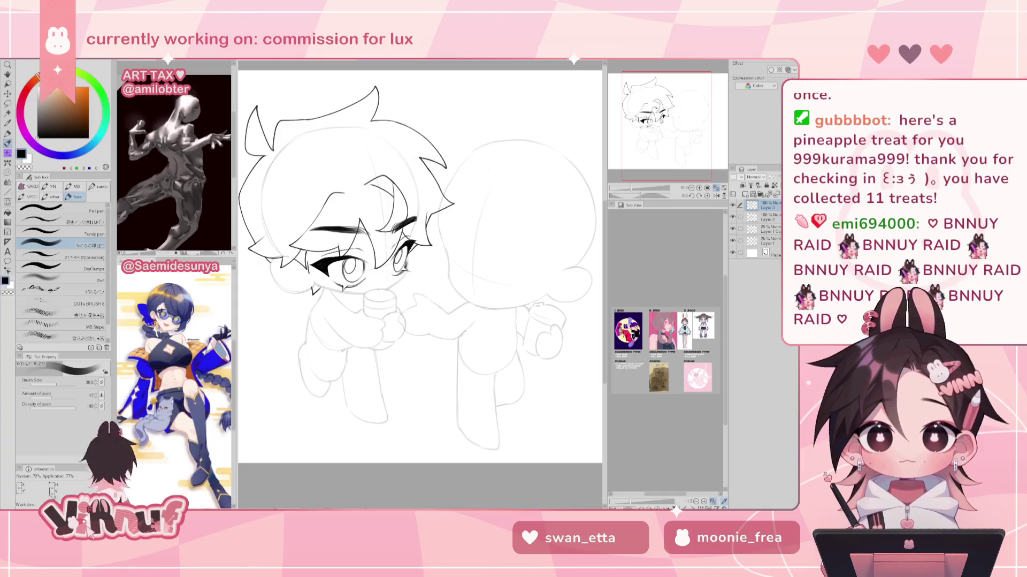
scroll(450, 279, up, 5)
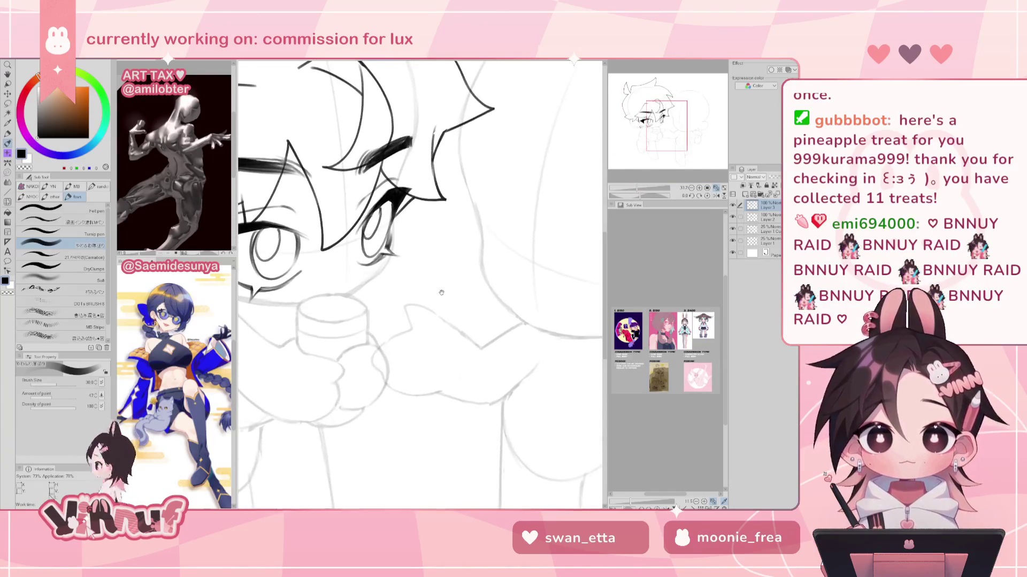
drag(450, 279, 419, 295)
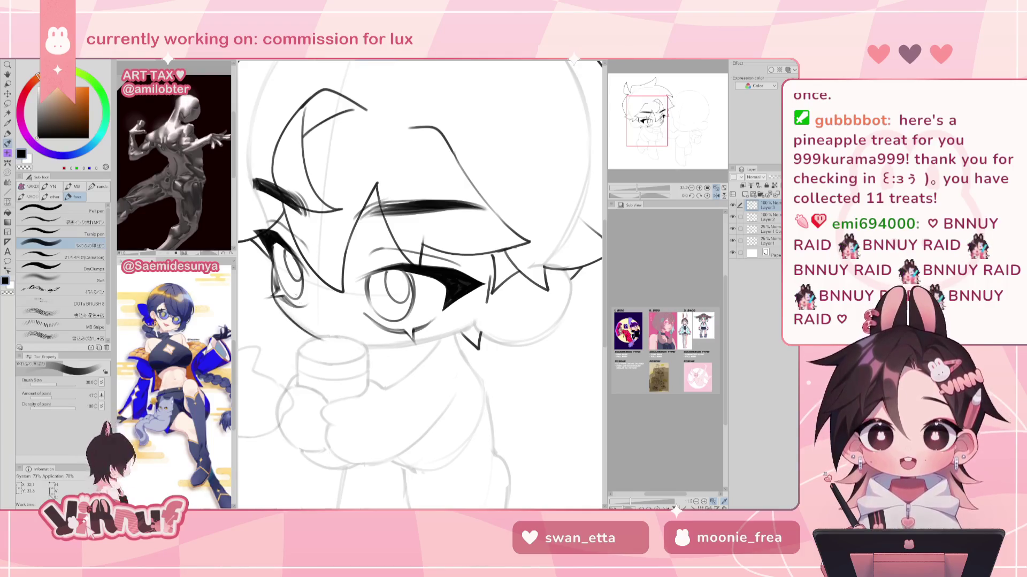
key(h)
drag(639, 196, 644, 182)
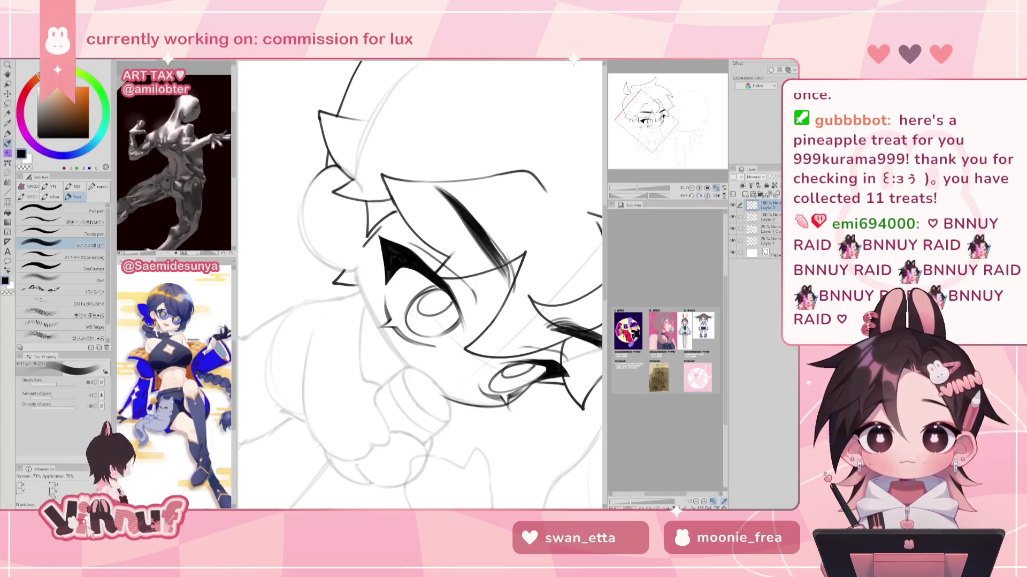
click(707, 196)
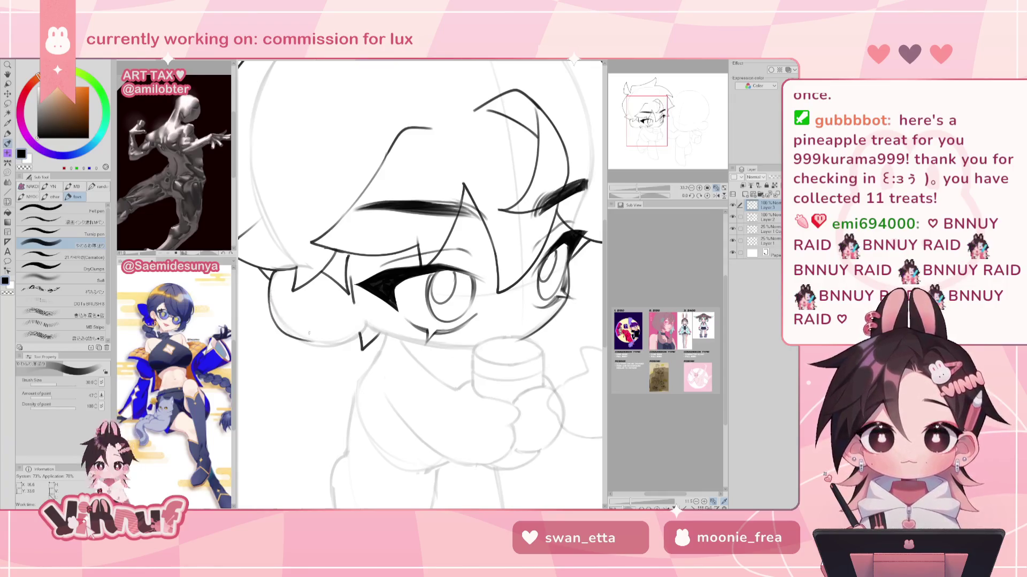
Extend the left cheek line with the pen
drag(285, 330, 321, 343)
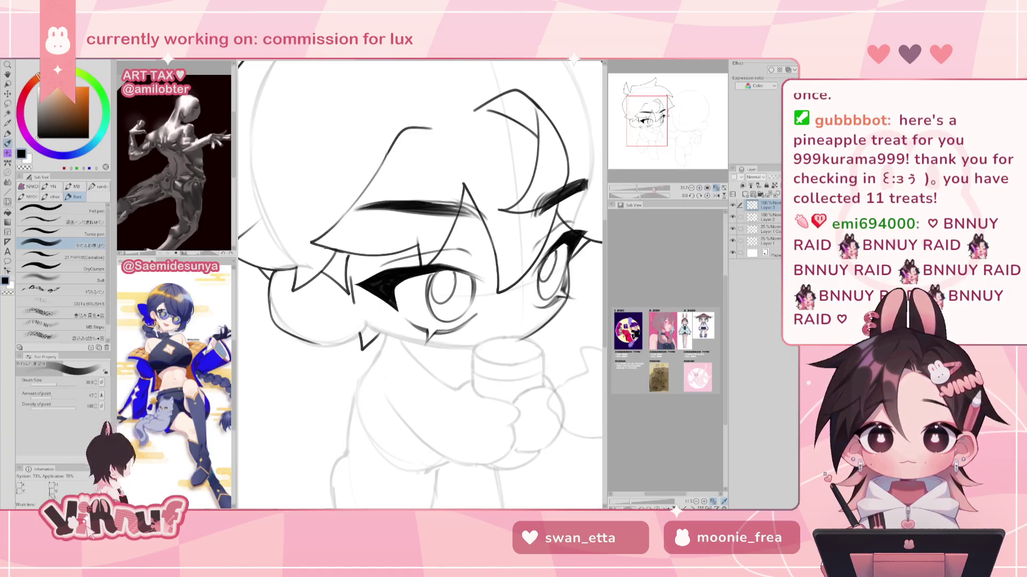
drag(637, 187, 645, 185)
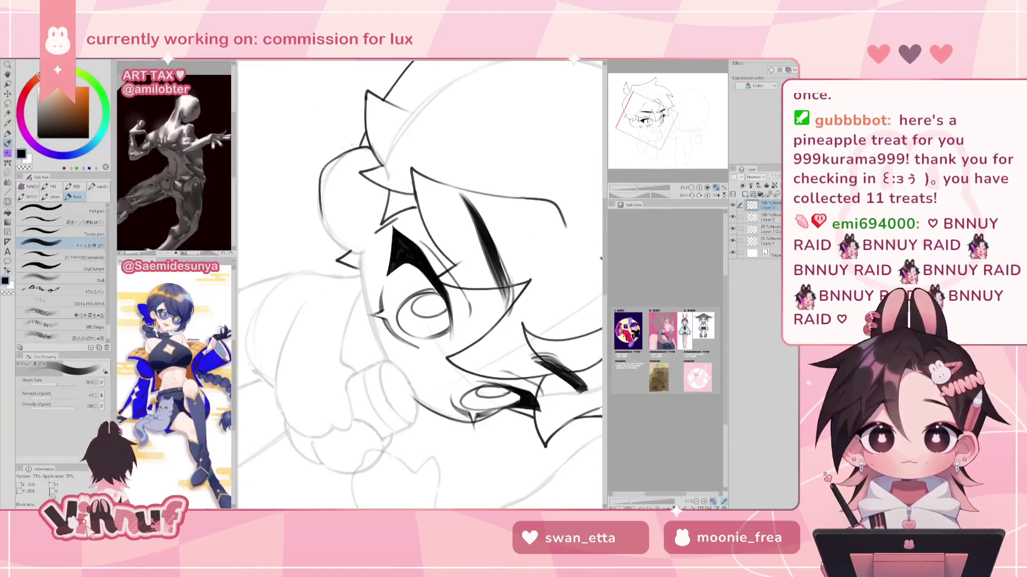
key(e)
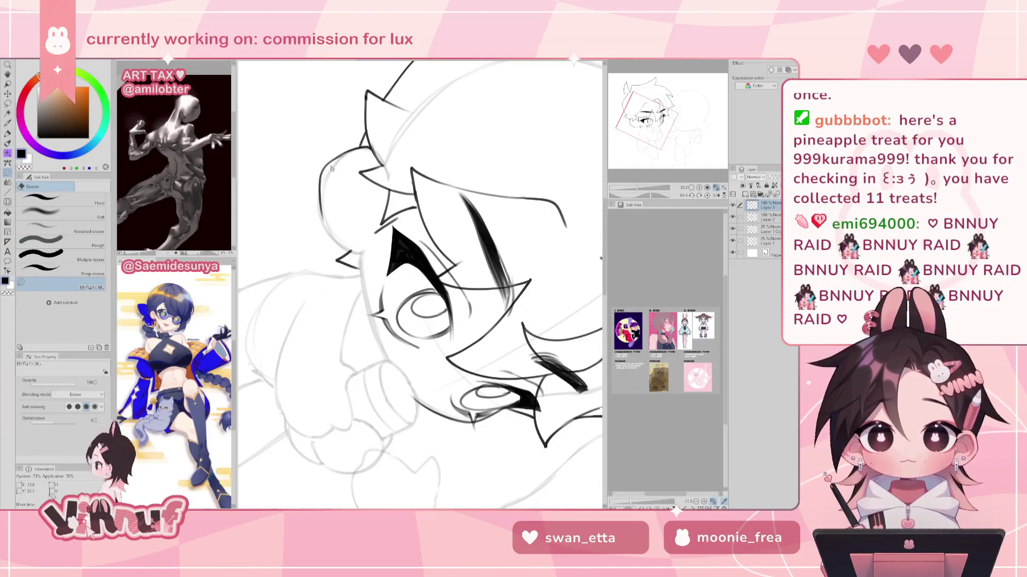
key(p)
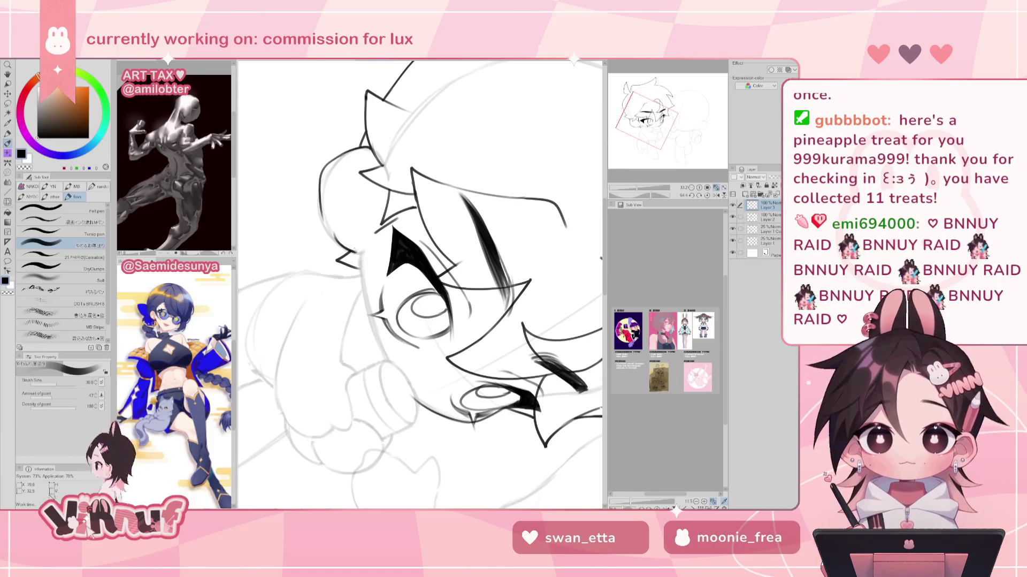
Ink the left edge of the hair bun and the left hair outline
drag(335, 234, 360, 250)
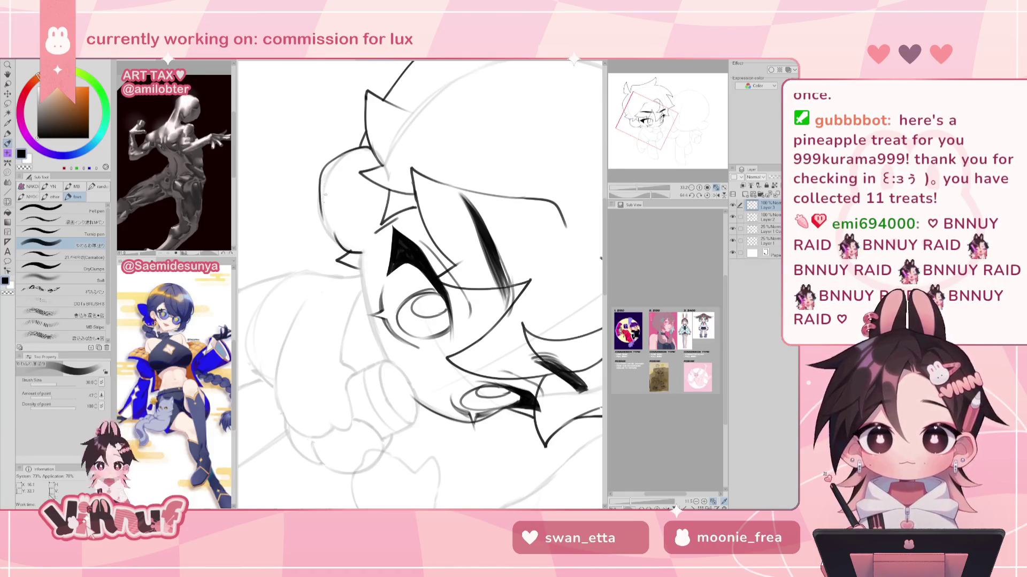
key(e)
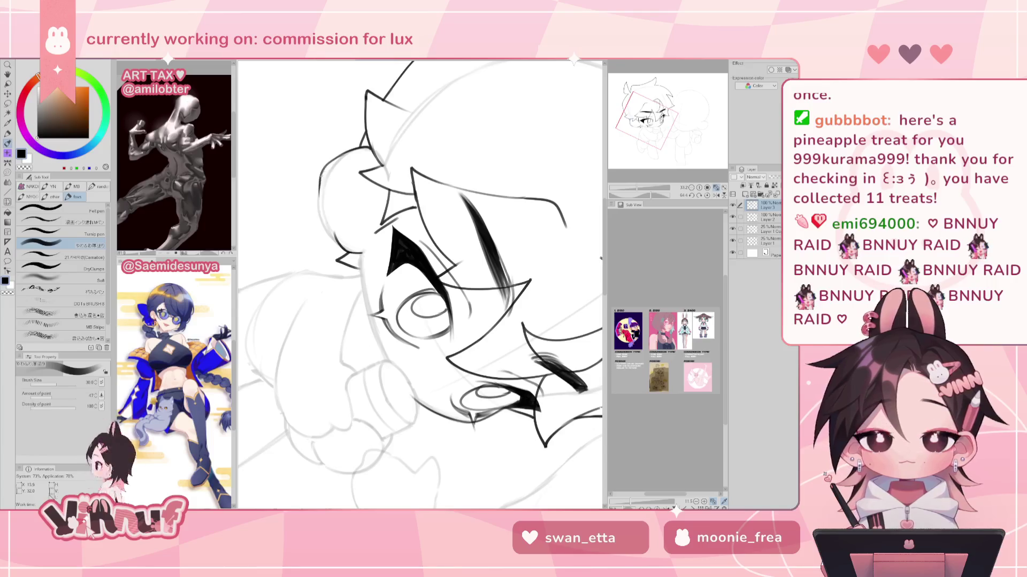
drag(320, 190, 332, 238)
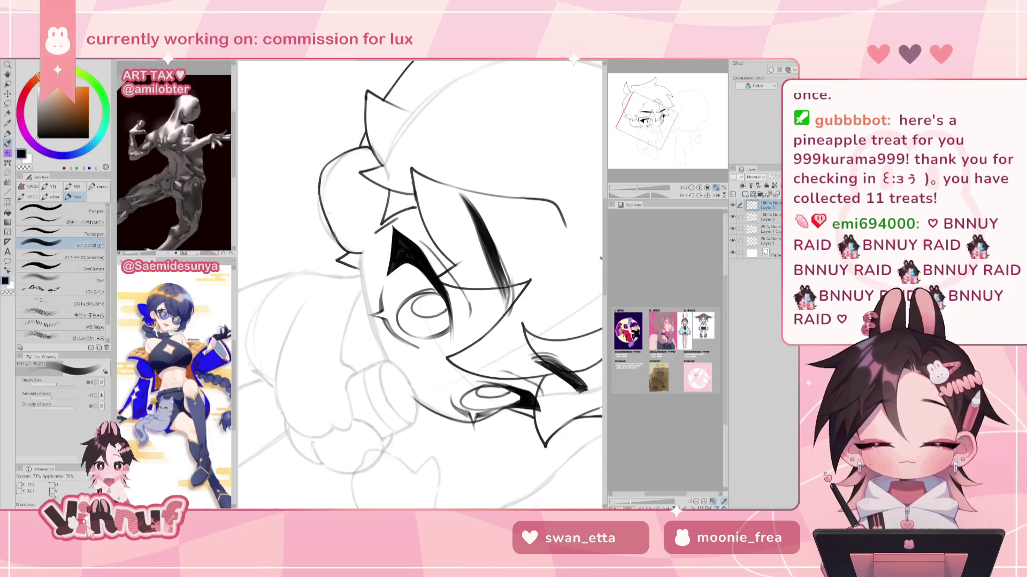
drag(320, 179, 334, 235)
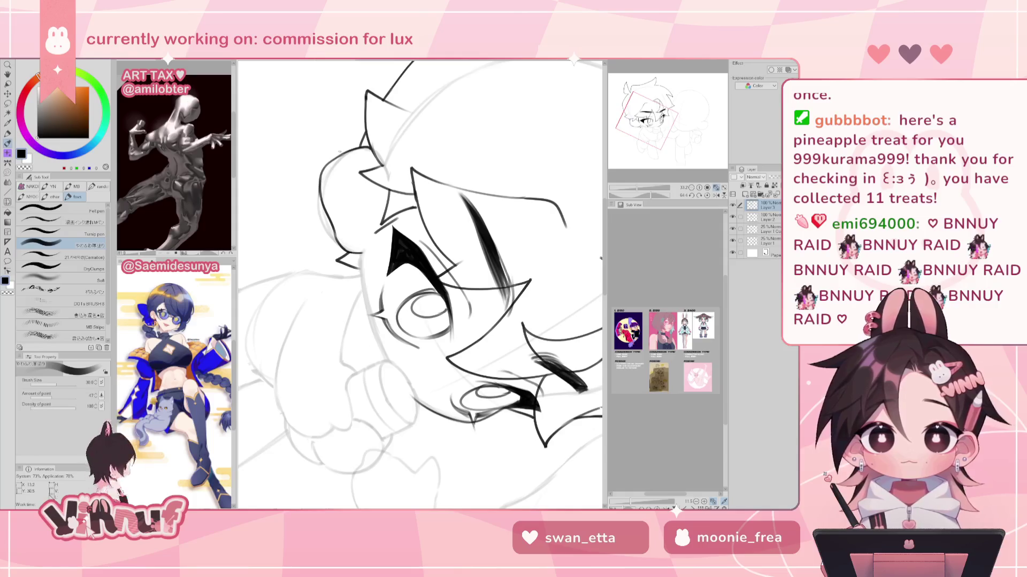
click(707, 196)
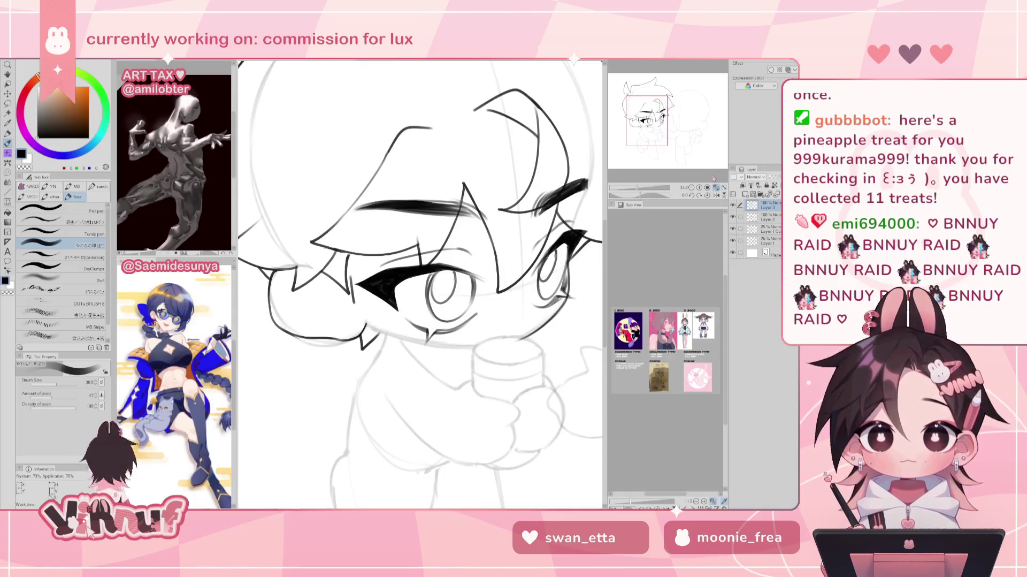
Redraw the lower chin line as a darker stroke, erasing and undoing rough attempts
drag(289, 337, 336, 340)
key(e)
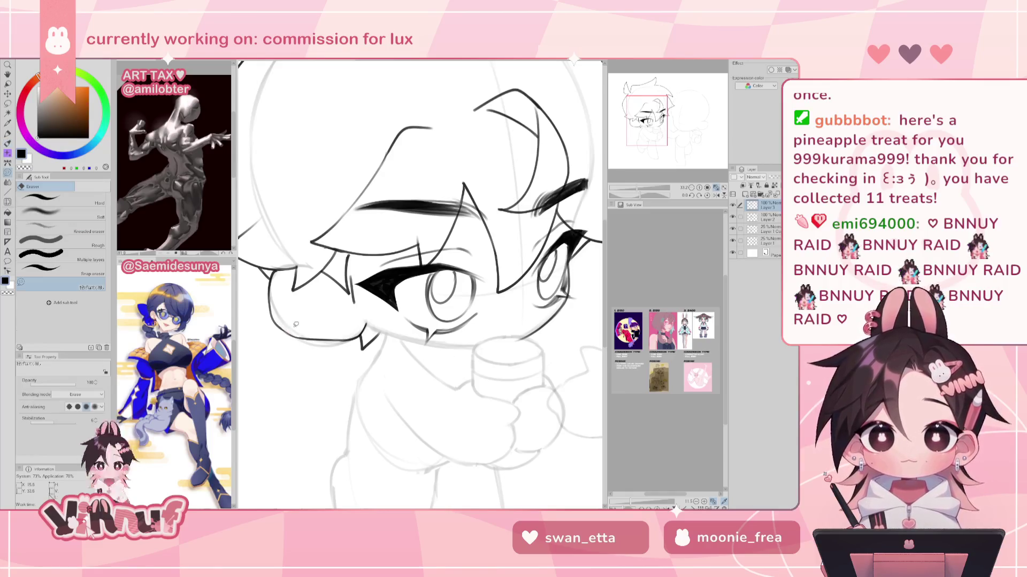
drag(282, 317, 297, 332)
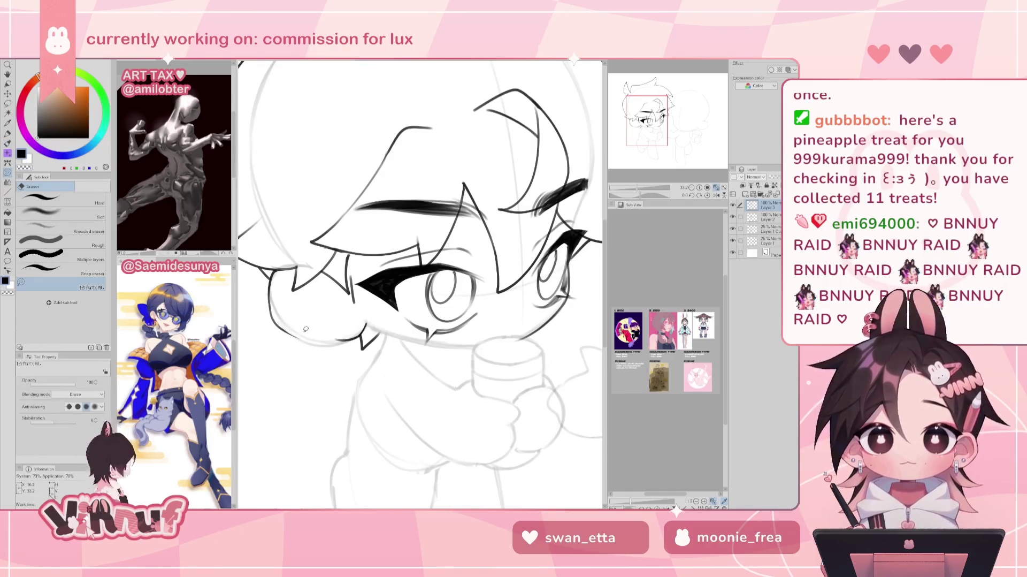
key(p)
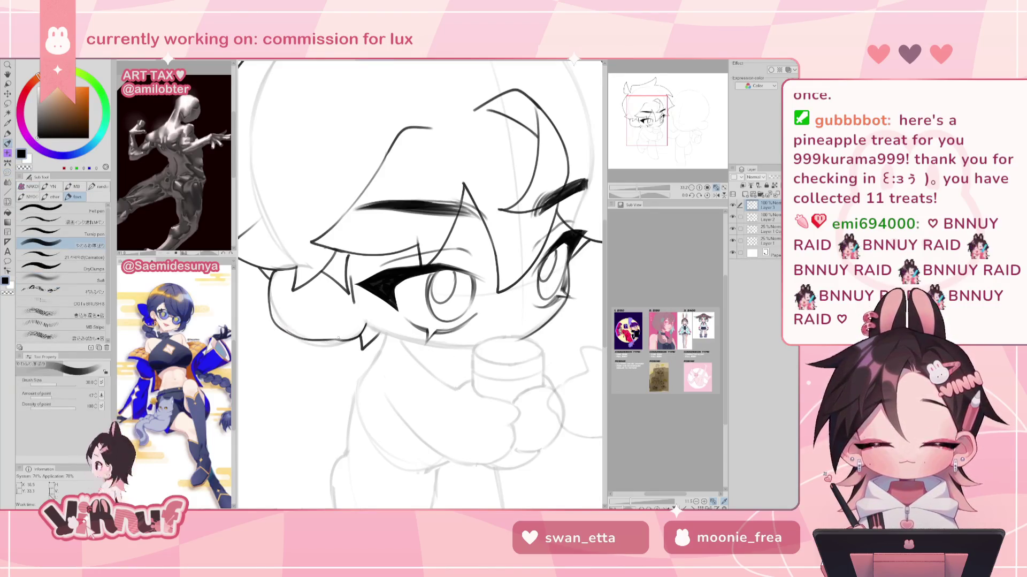
drag(289, 336, 344, 339)
key(ctrl+z)
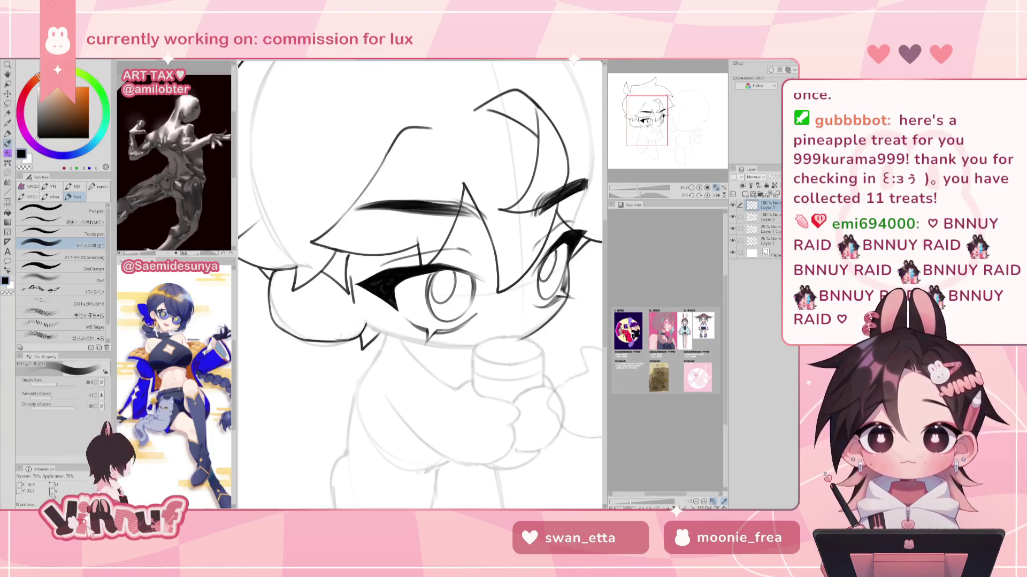
key(ctrl+z)
mouse_move(274, 321)
mouse_down()
mouse_move(309, 339)
mouse_move(340, 339)
mouse_up()
key(ctrl+z)
key(ctrl+z)
key(ctrl+z)
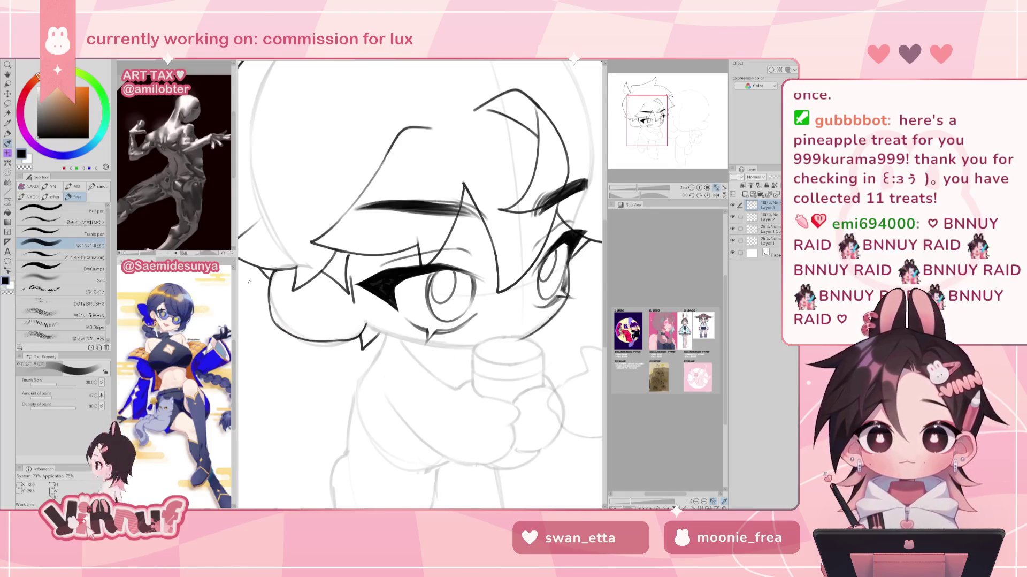
With the view tilted, ink the left cheek and hair bump
drag(640, 197, 655, 184)
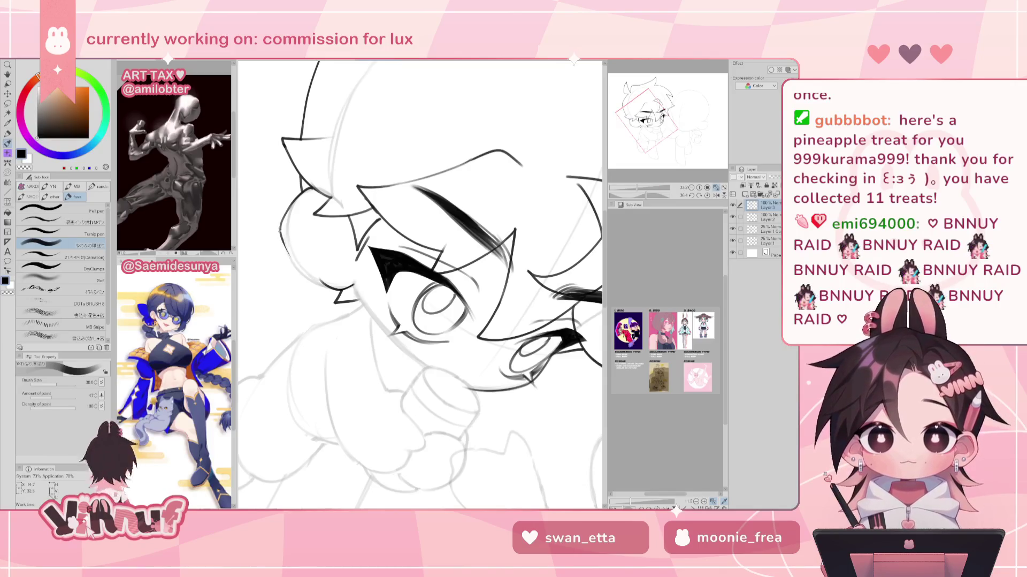
drag(283, 225, 298, 268)
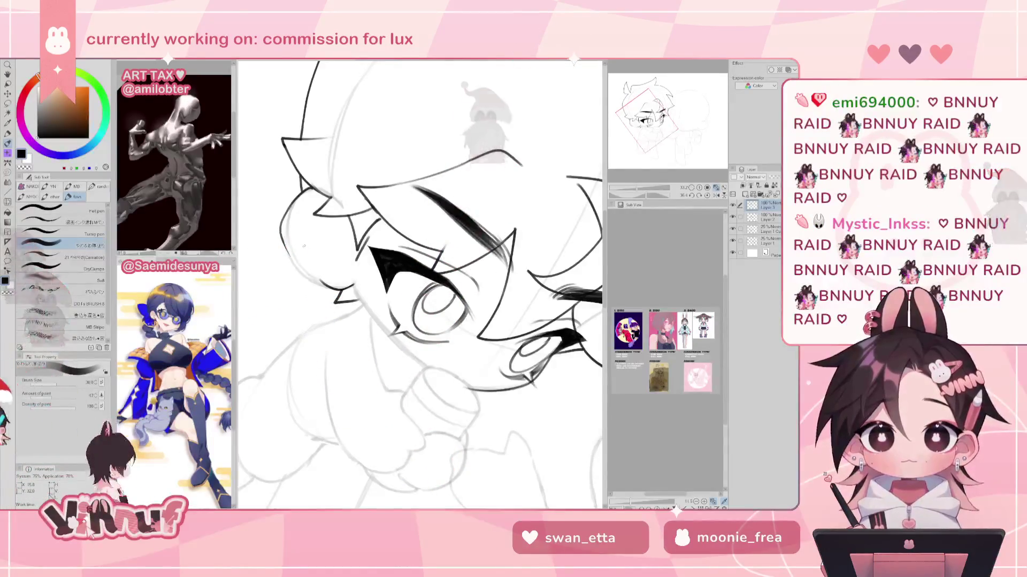
key(h)
key(h)
key(e)
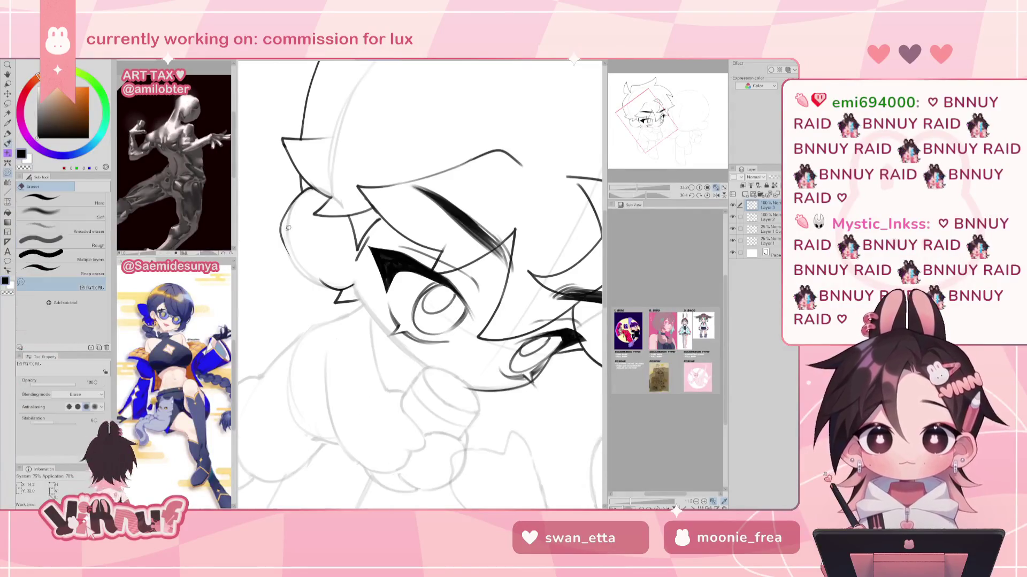
key(ctrl+z)
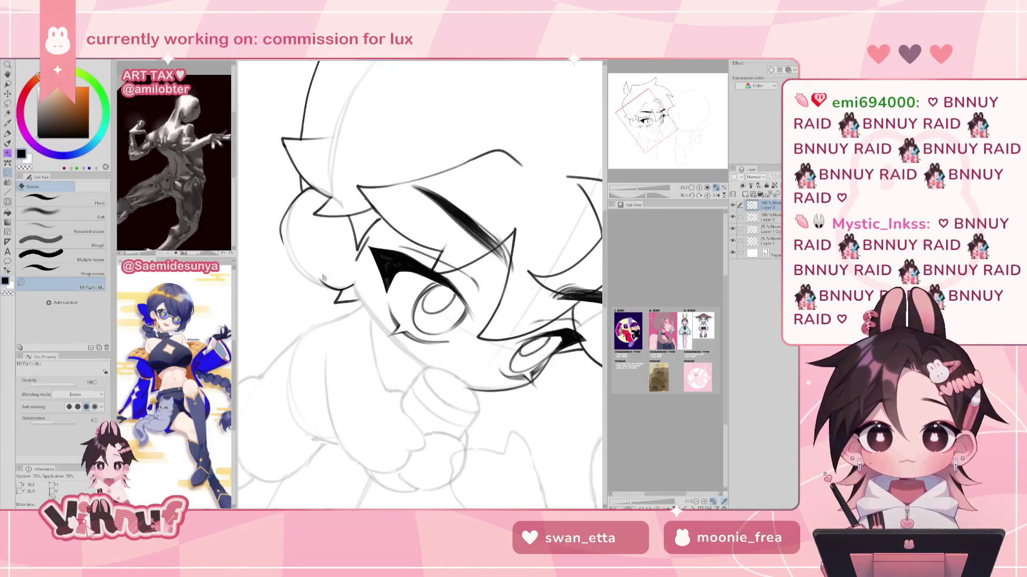
key(p)
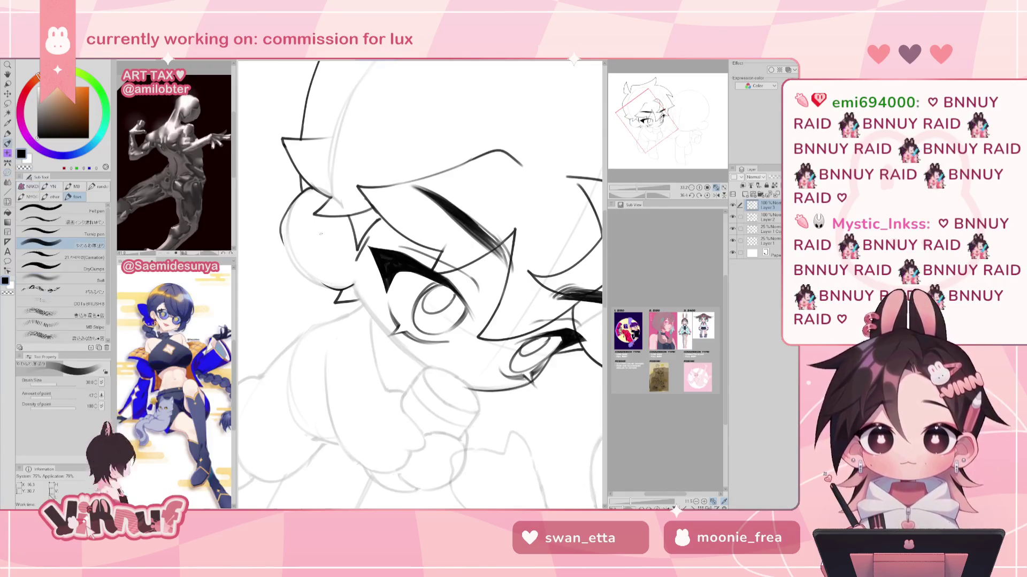
Redraw the left cheek curve, then straighten the view and redraw the line near the mouth
drag(281, 233, 326, 286)
key(ctrl+z)
key(ctrl+z)
key(ctrl+z)
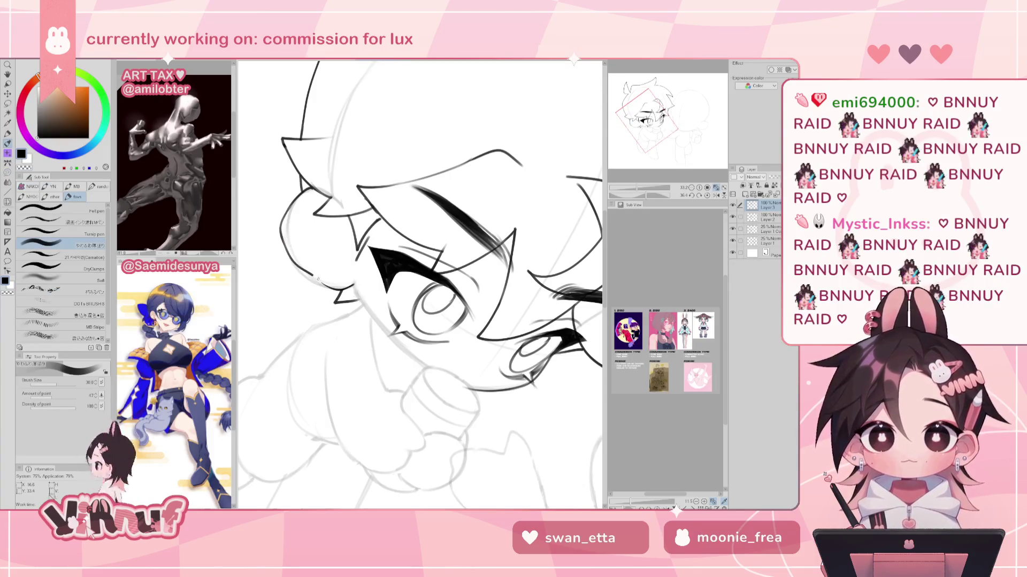
key(ctrl+z)
drag(284, 234, 321, 281)
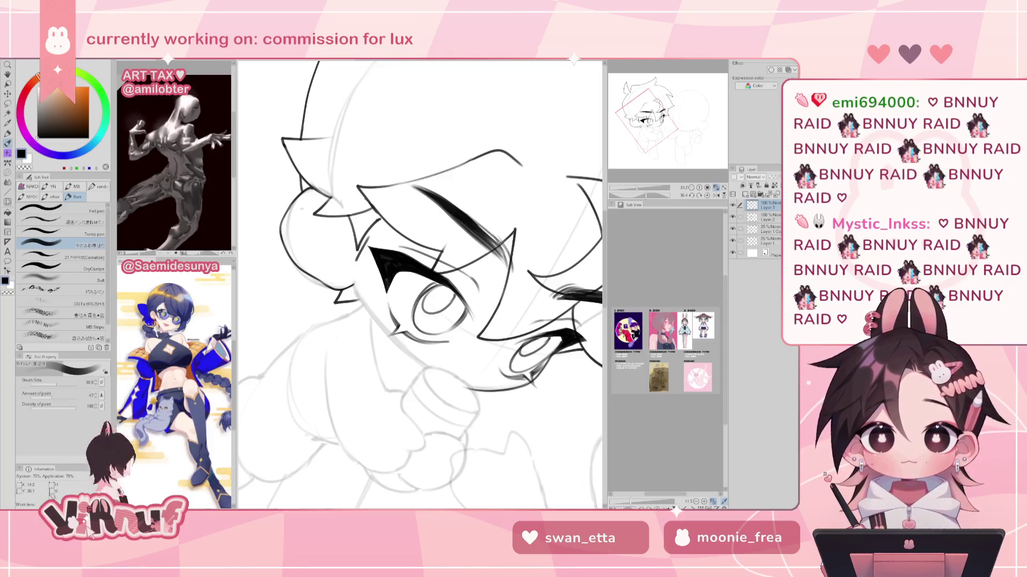
click(707, 195)
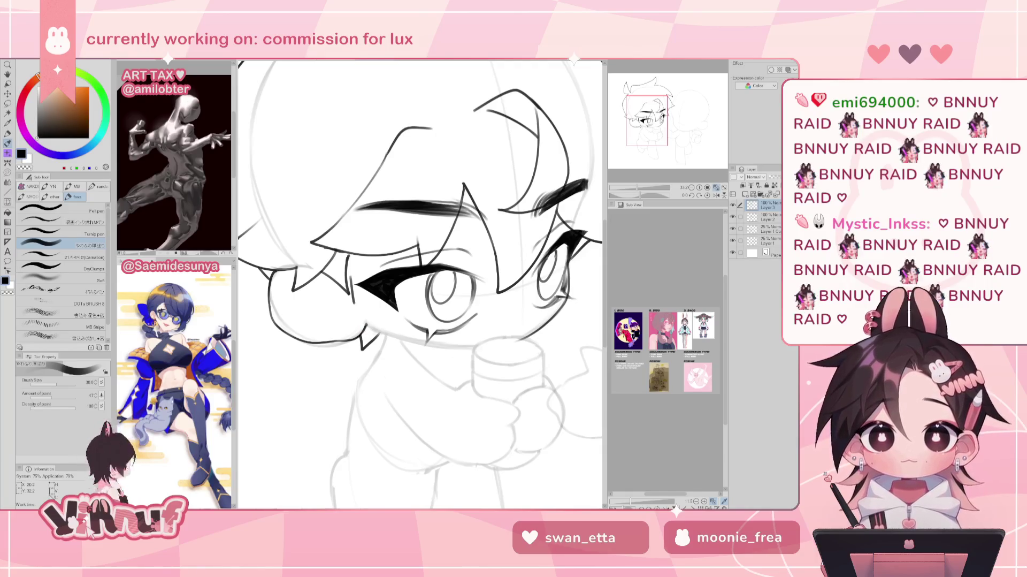
mouse_move(371, 325)
mouse_down()
mouse_move(409, 323)
mouse_move(363, 259)
mouse_up()
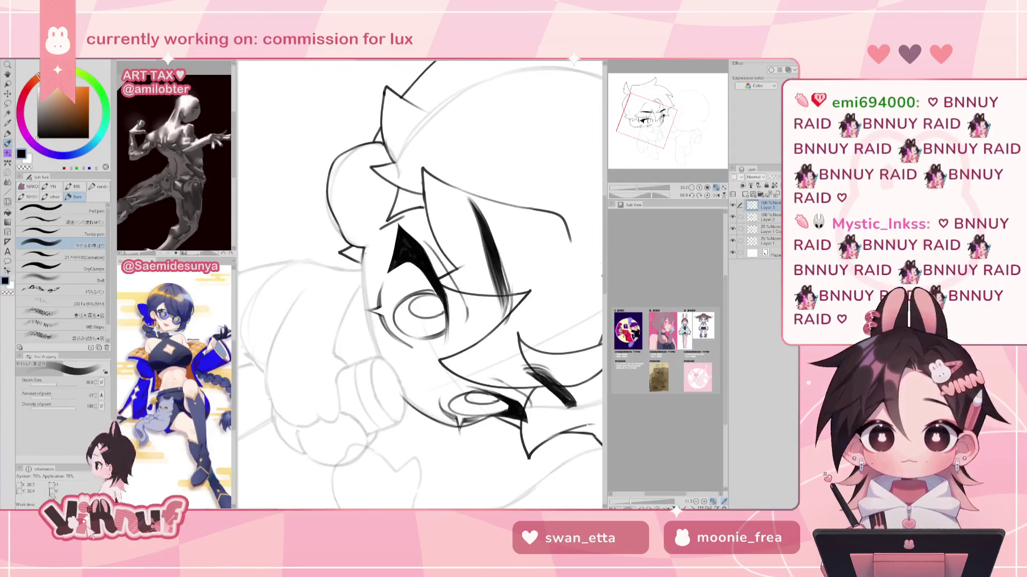
Try and undo a jaw line, then re-centre the face and rotate the view about 21°
drag(366, 249, 375, 360)
key(ctrl+z)
key(ctrl+z)
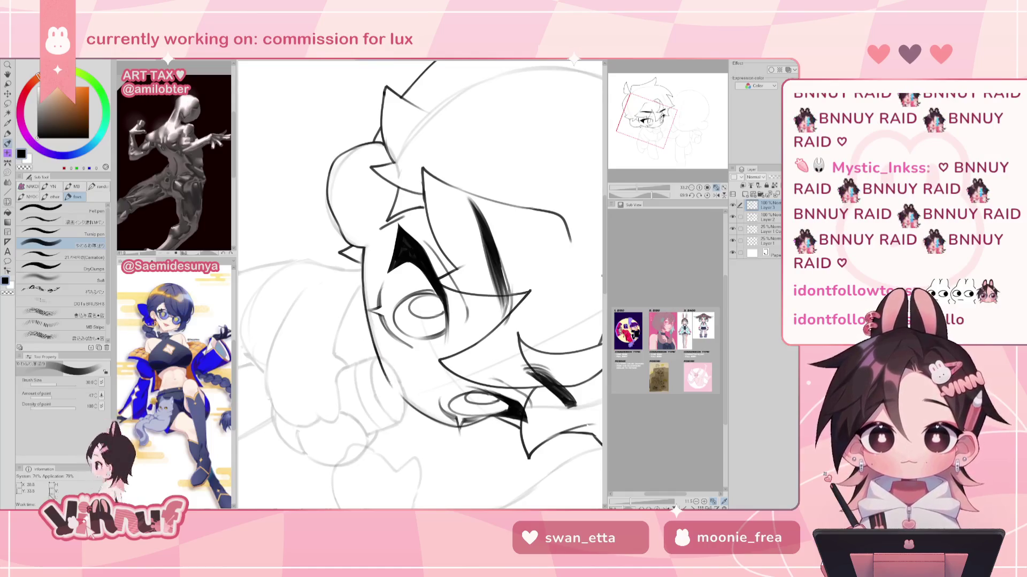
key(ctrl+@)
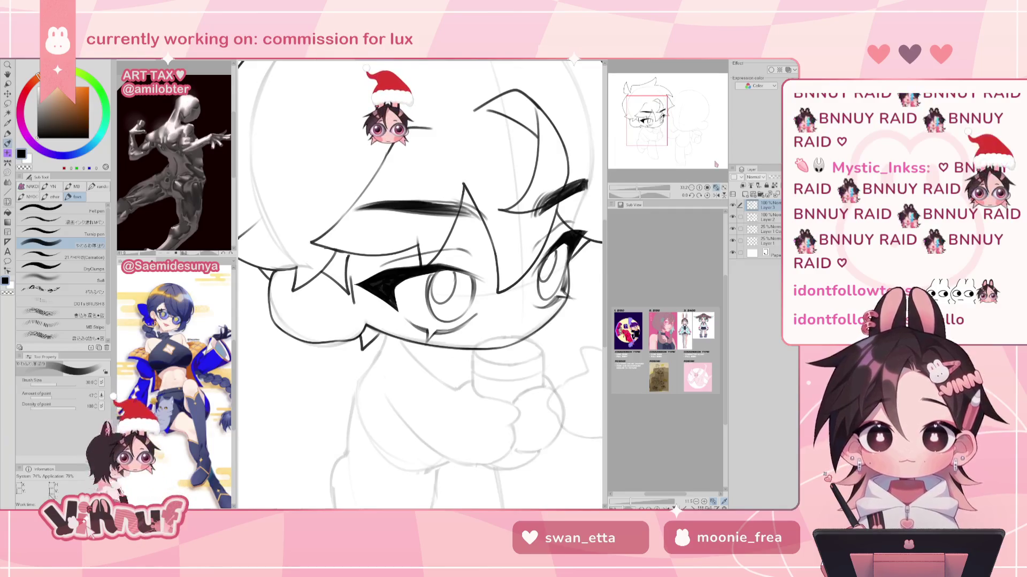
mouse_move(489, 343)
mouse_down()
mouse_move(433, 329)
mouse_move(472, 326)
mouse_up()
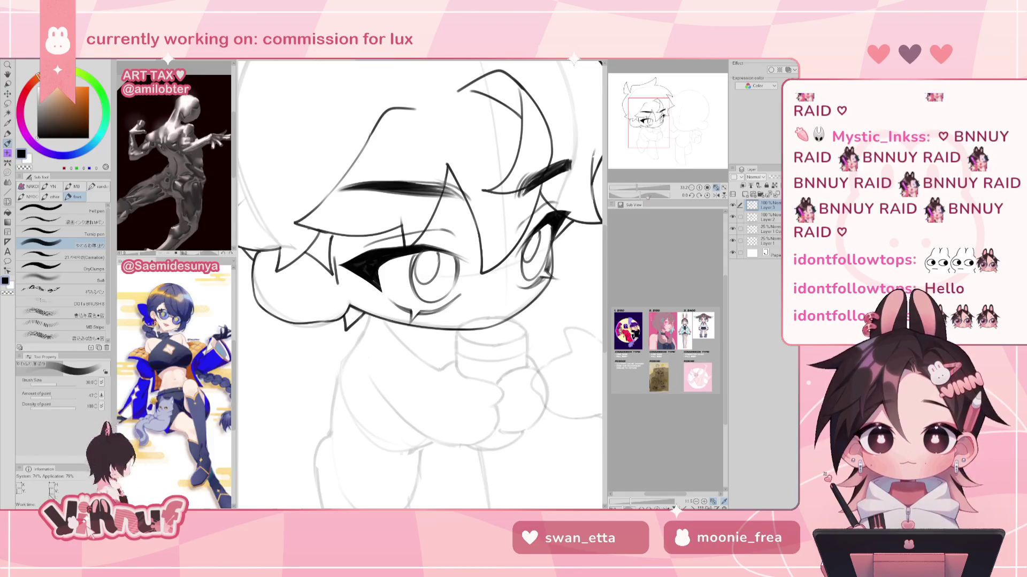
drag(640, 194, 643, 194)
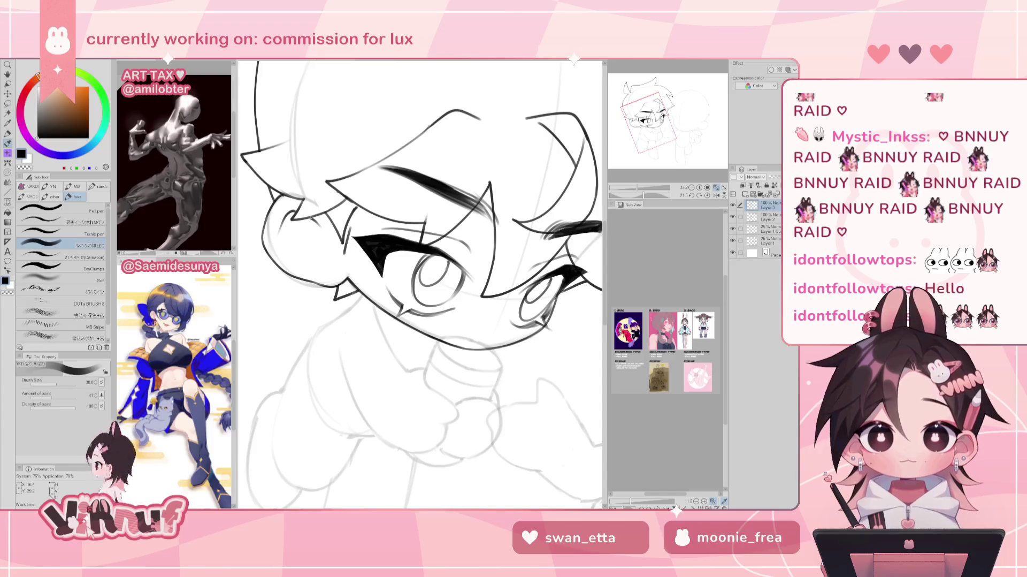
Ink a short curve beside the ear, redrawing it once, and mirror the view to check it
drag(322, 233, 332, 256)
key(ctrl+z)
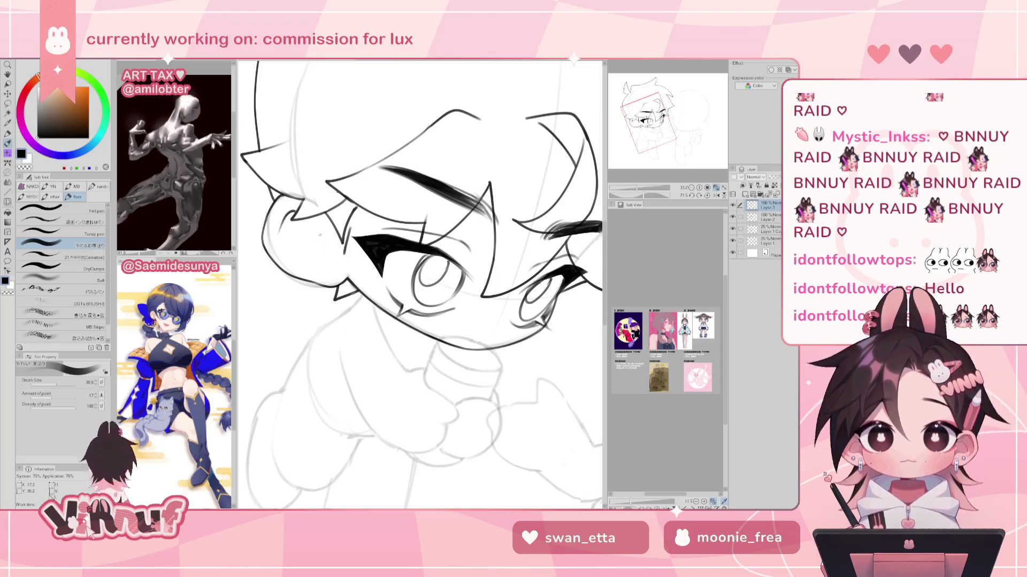
drag(320, 235, 327, 261)
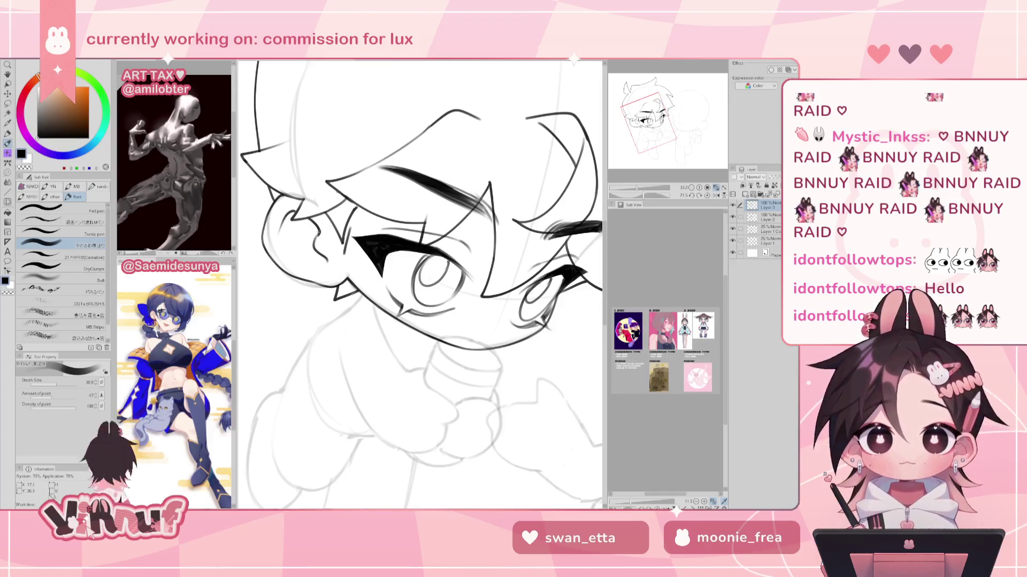
key(h)
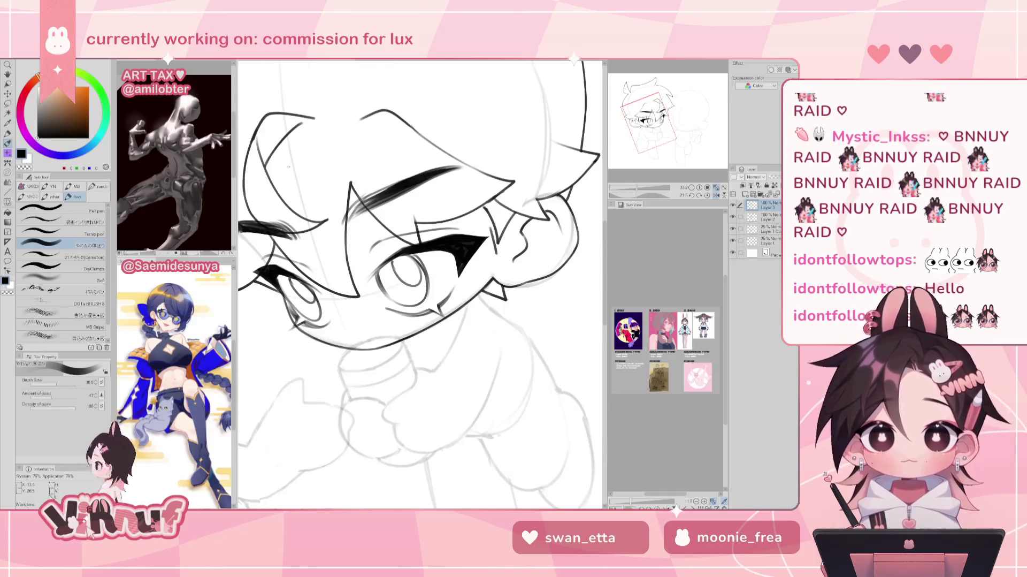
key(h)
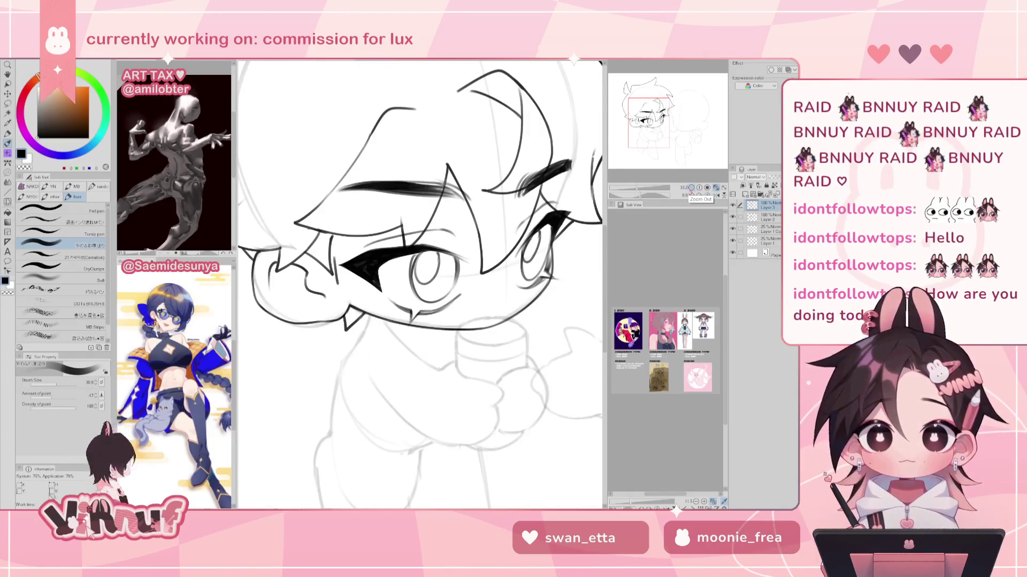
key(h)
key(h)
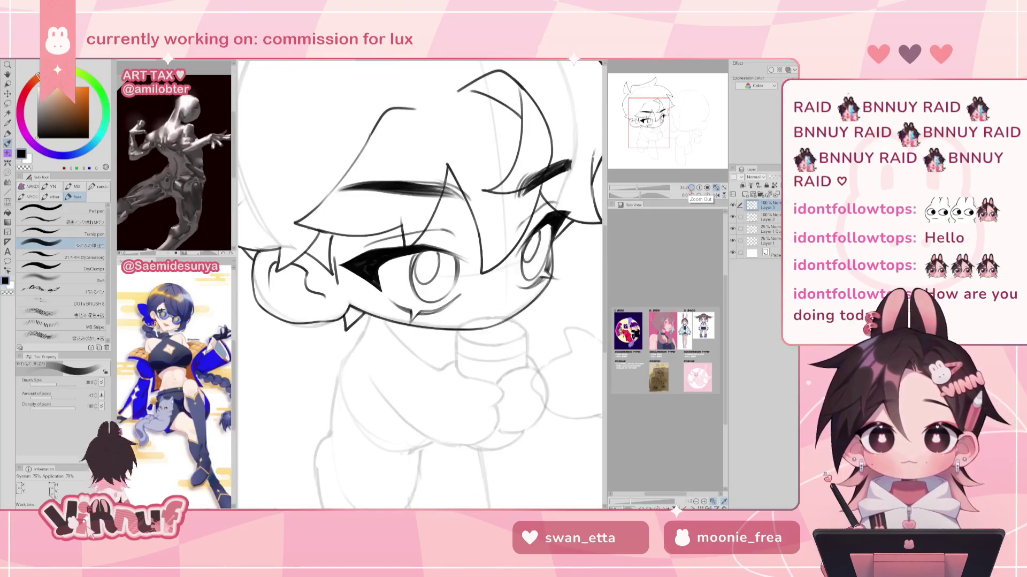
drag(345, 233, 332, 224)
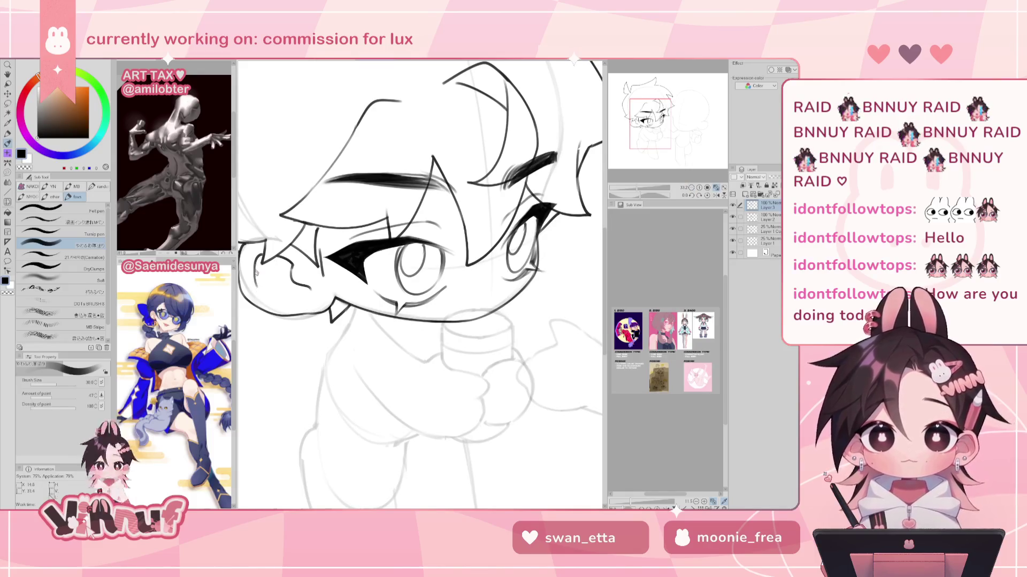
Try short strokes along the cheek and beside the left ear, undoing them, then pan to the ear
mouse_move(263, 264)
mouse_down()
mouse_move(270, 290)
mouse_move(256, 282)
mouse_up()
key(ctrl+z)
key(ctrl+z)
key(ctrl+z)
key(ctrl+z)
key(ctrl+z)
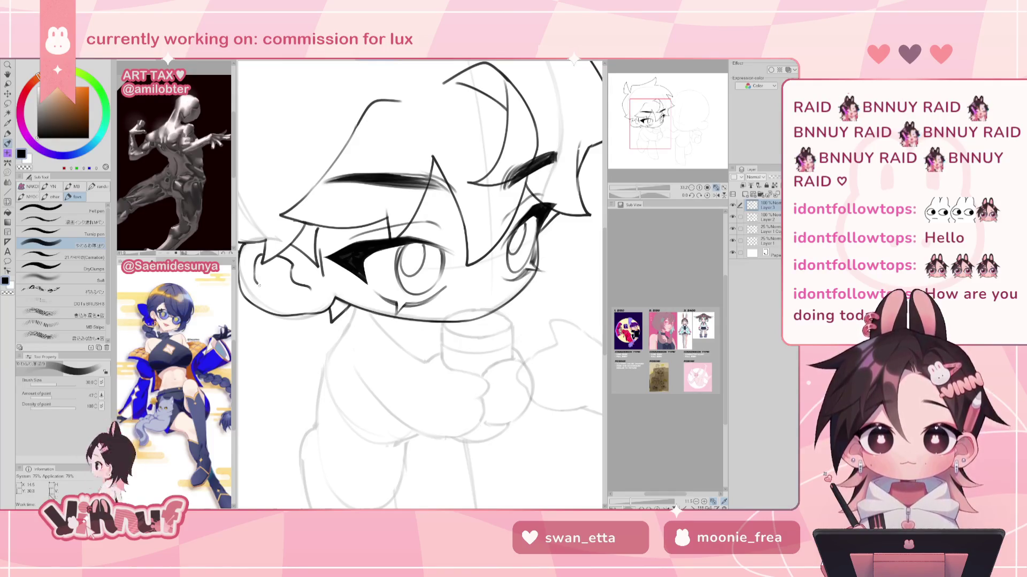
key(ctrl+z)
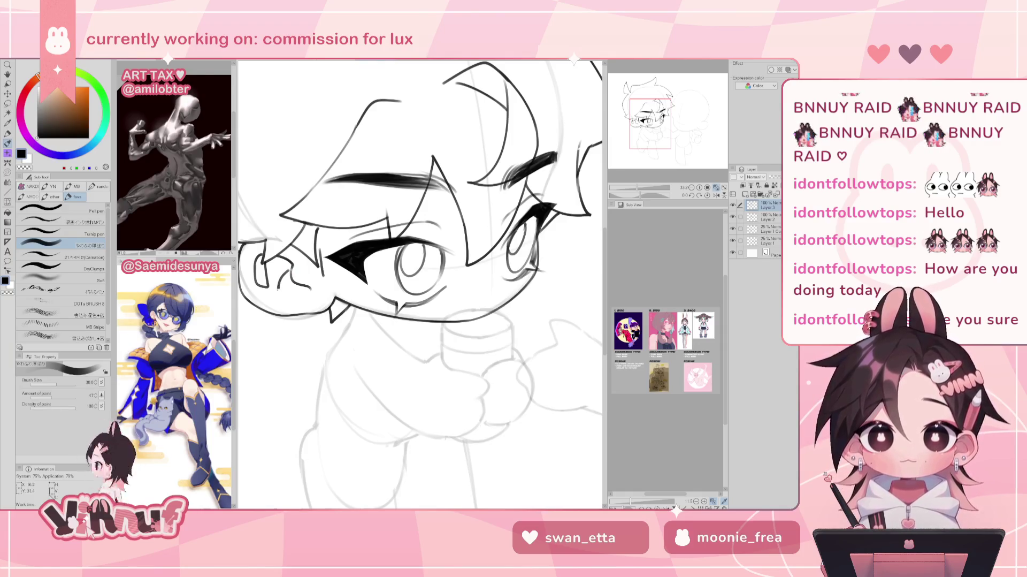
drag(288, 269, 278, 294)
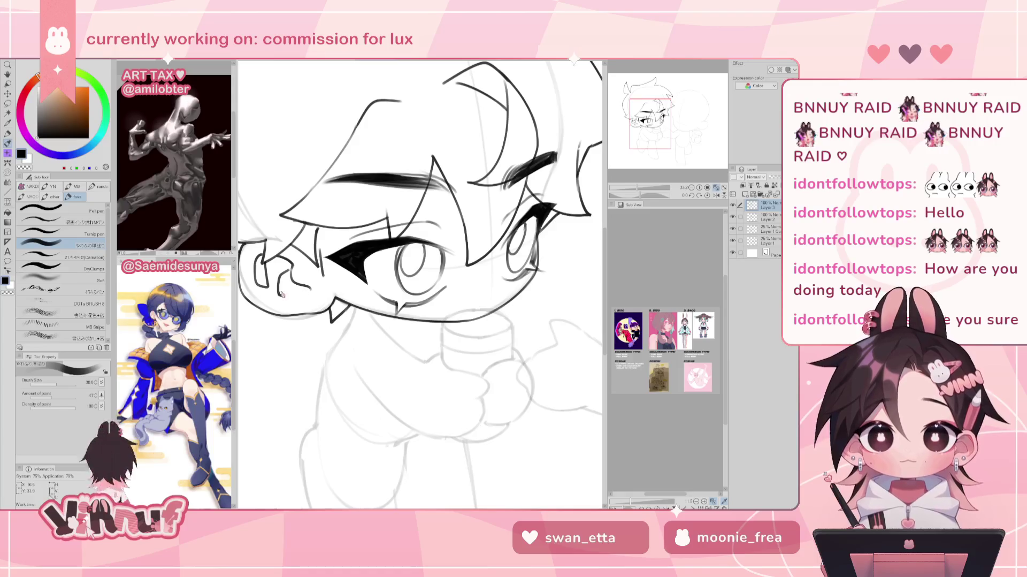
key(ctrl+z)
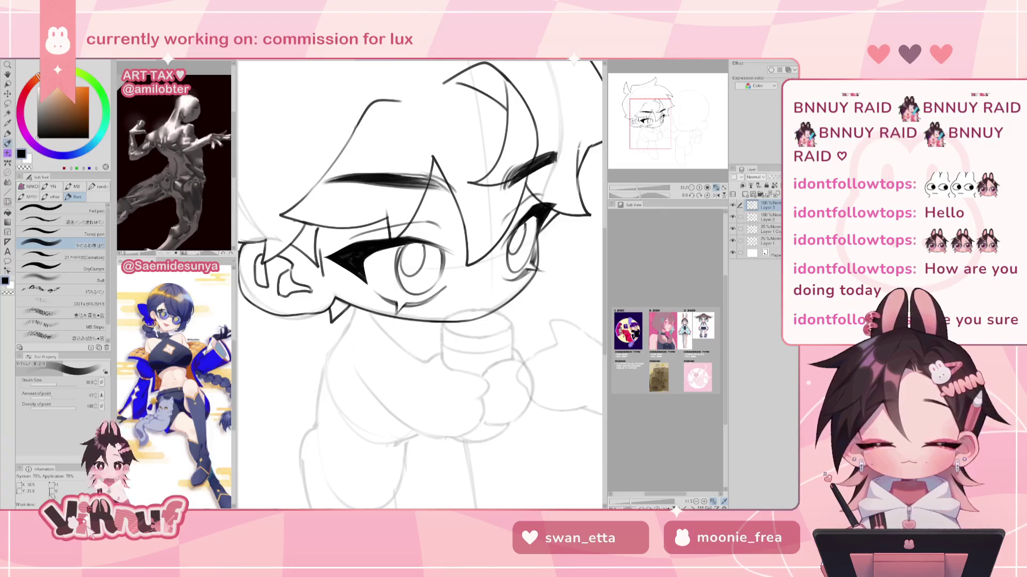
key(h)
drag(572, 275, 470, 259)
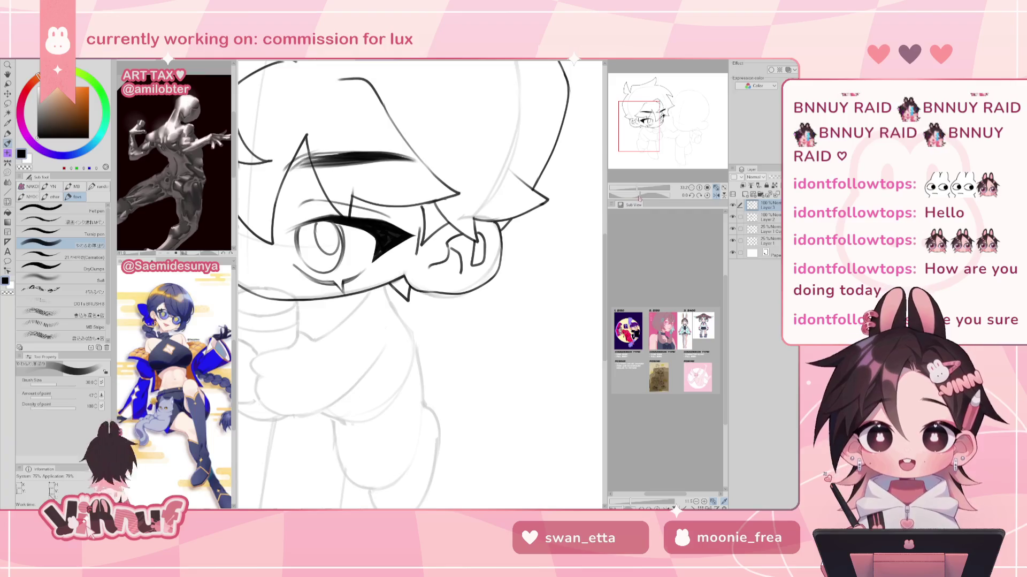
Erase the stray lines near the ear
drag(481, 321, 460, 363)
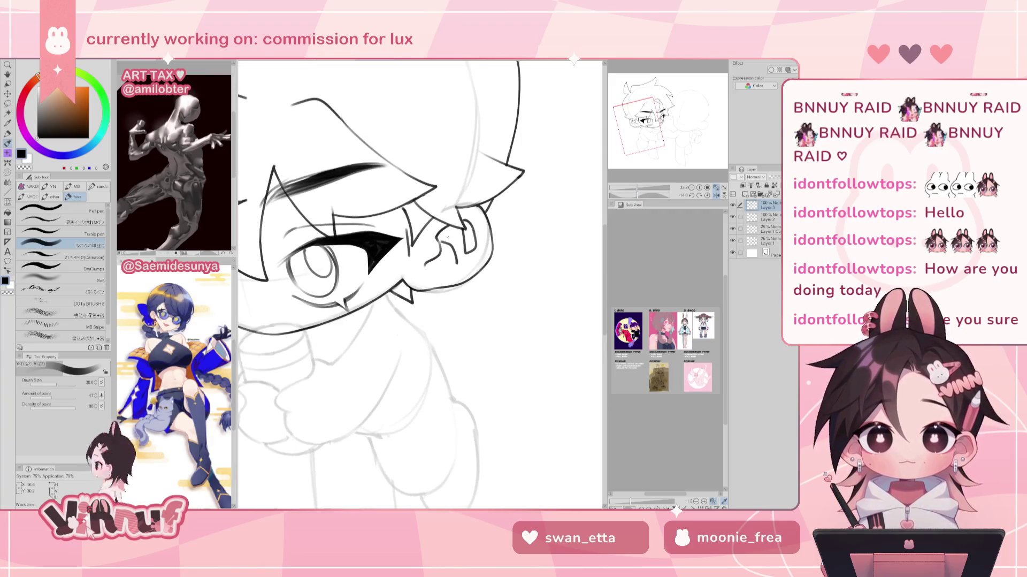
key(e)
drag(444, 238, 420, 270)
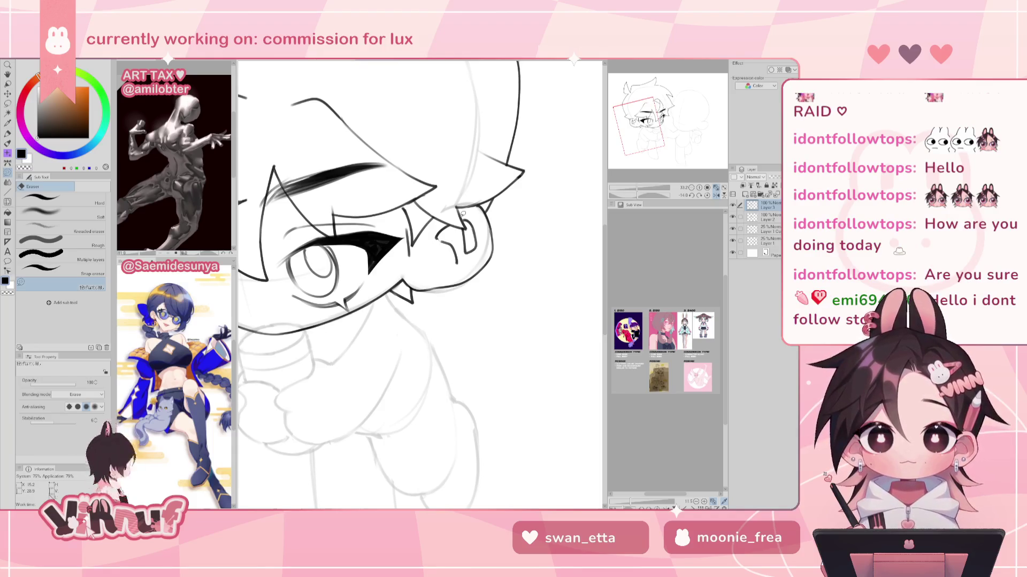
Ink a short stroke inside the ear, redrawing it once
key(p)
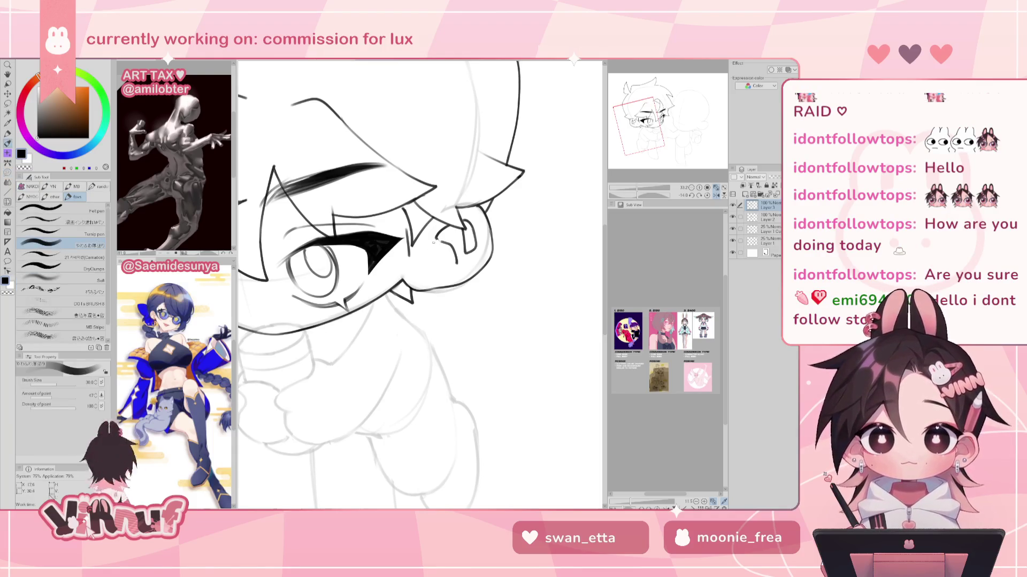
drag(439, 250, 441, 242)
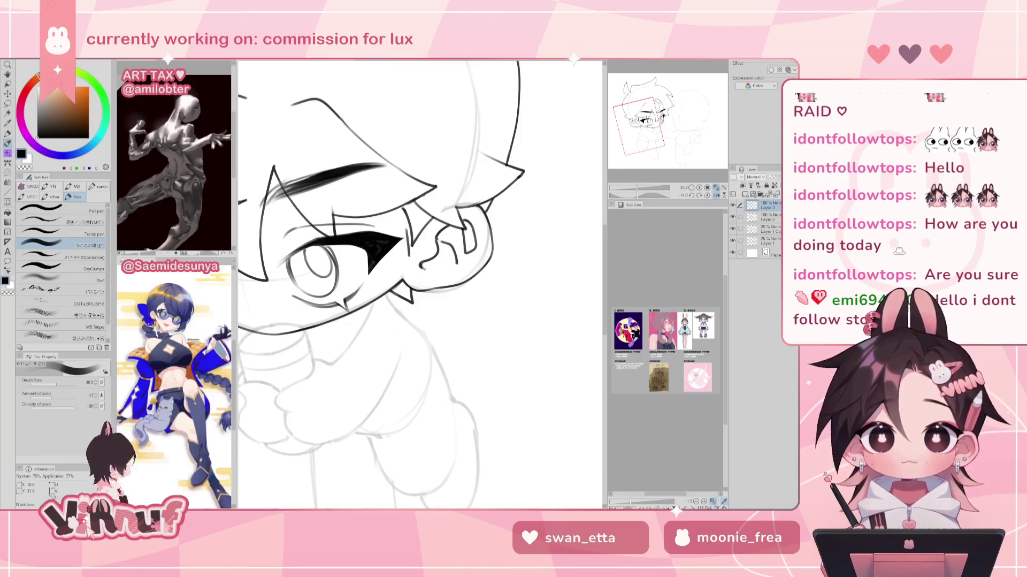
key(ctrl+z)
key(ctrl+z)
drag(421, 265, 447, 262)
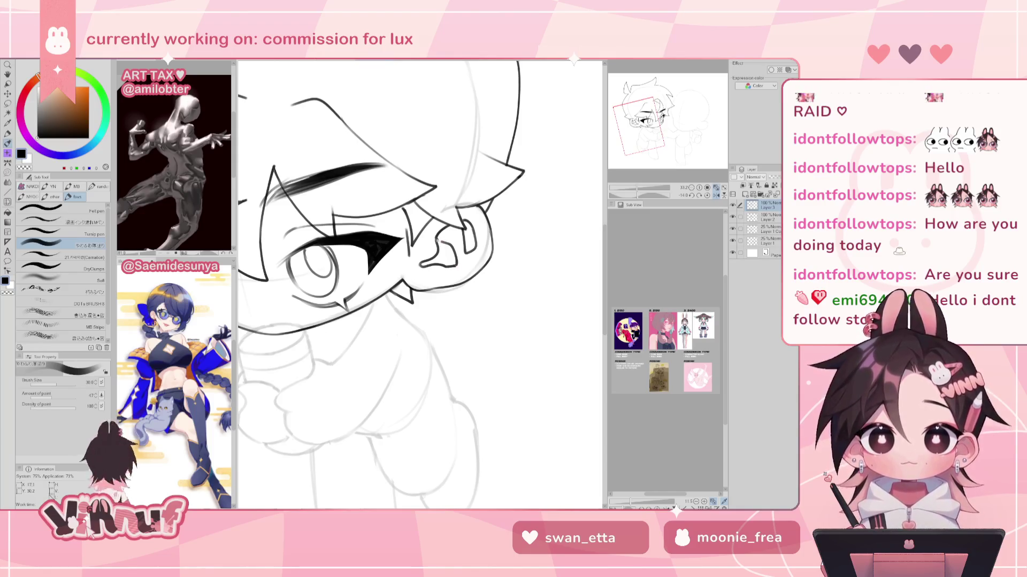
Zoom out and reset the view upright to see the whole character
key(h)
scroll(469, 195, down, 3)
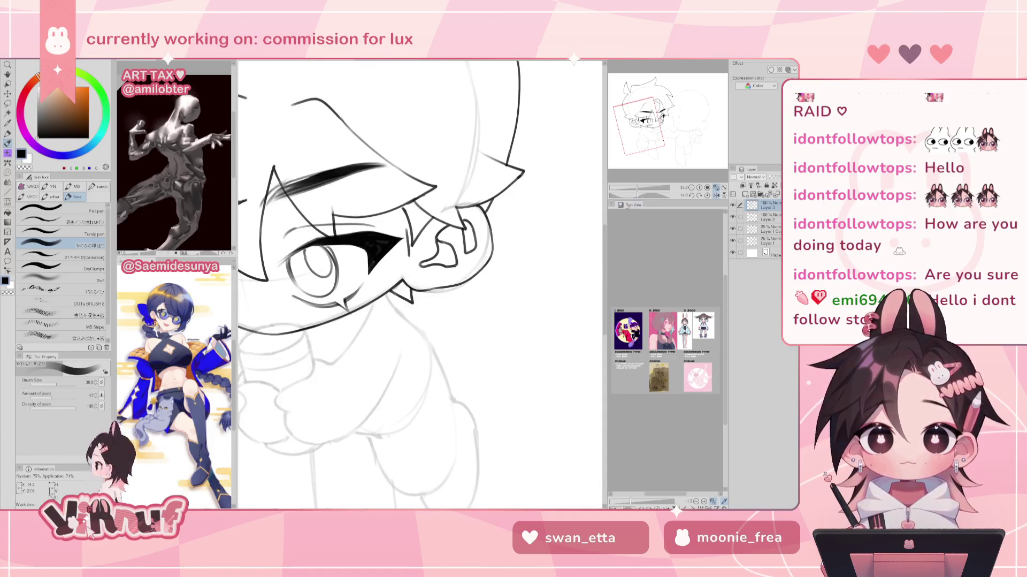
key(minus)
scroll(469, 194, up, 1)
click(707, 195)
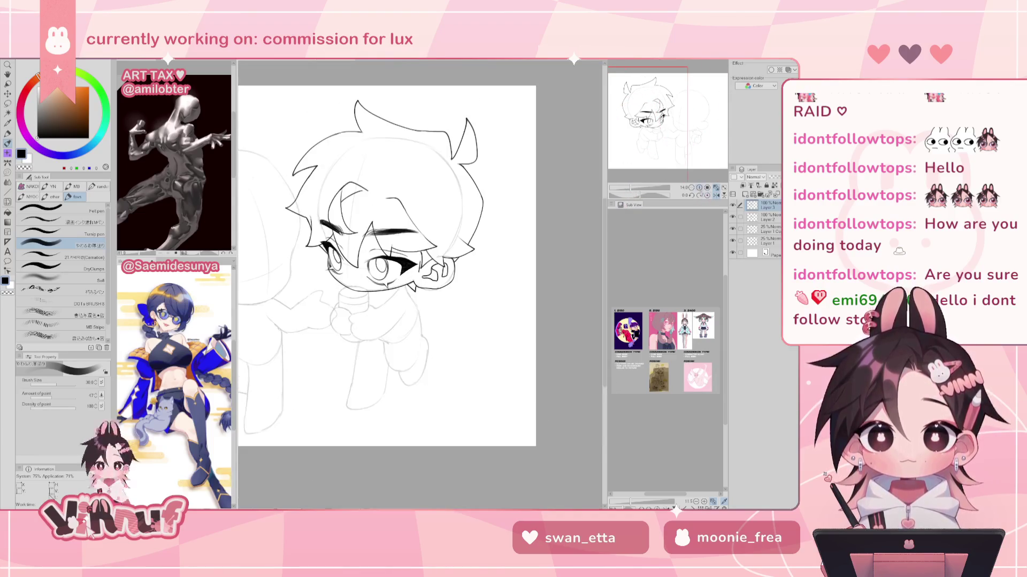
key(h)
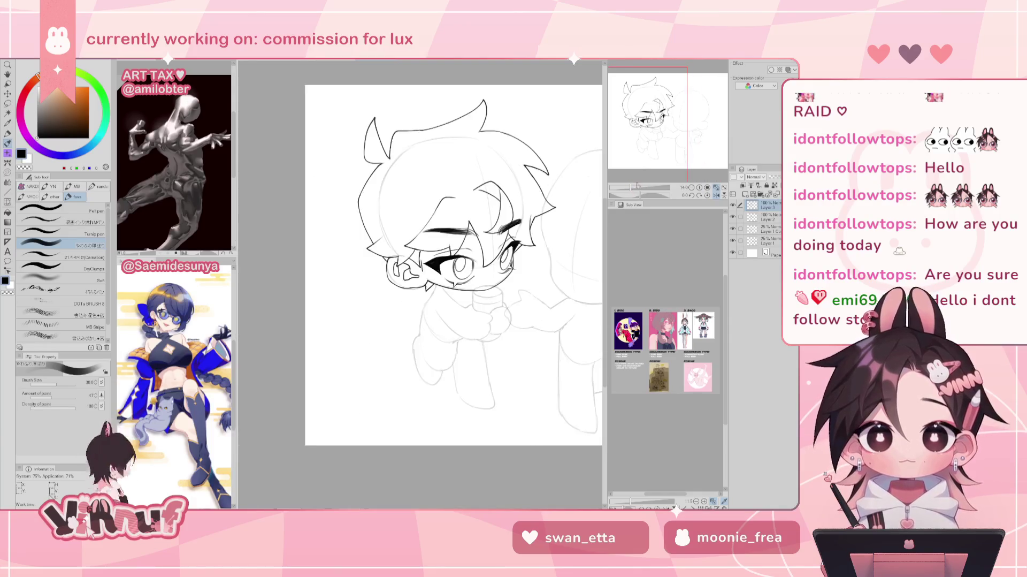
scroll(631, 186, up, 5)
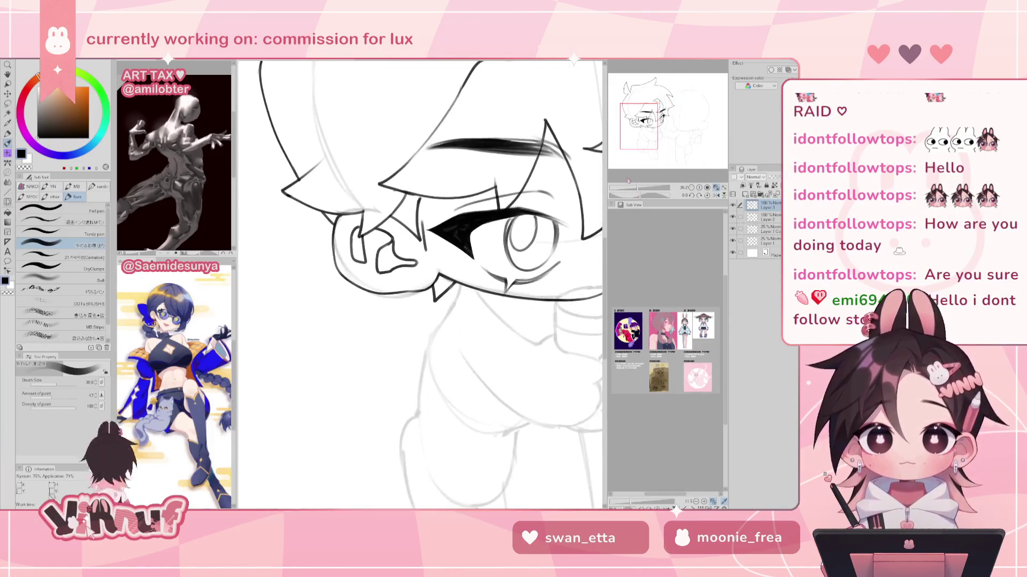
key(m)
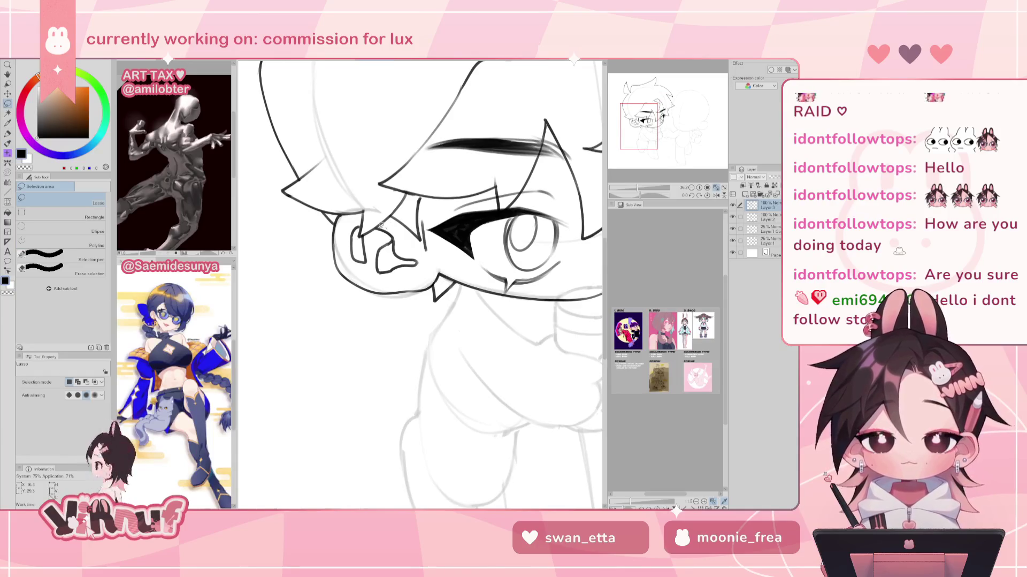
Lasso the ear lines beside the cheek and nudge them right and down
mouse_move(423, 256)
mouse_down()
mouse_move(371, 242)
mouse_move(369, 225)
mouse_up()
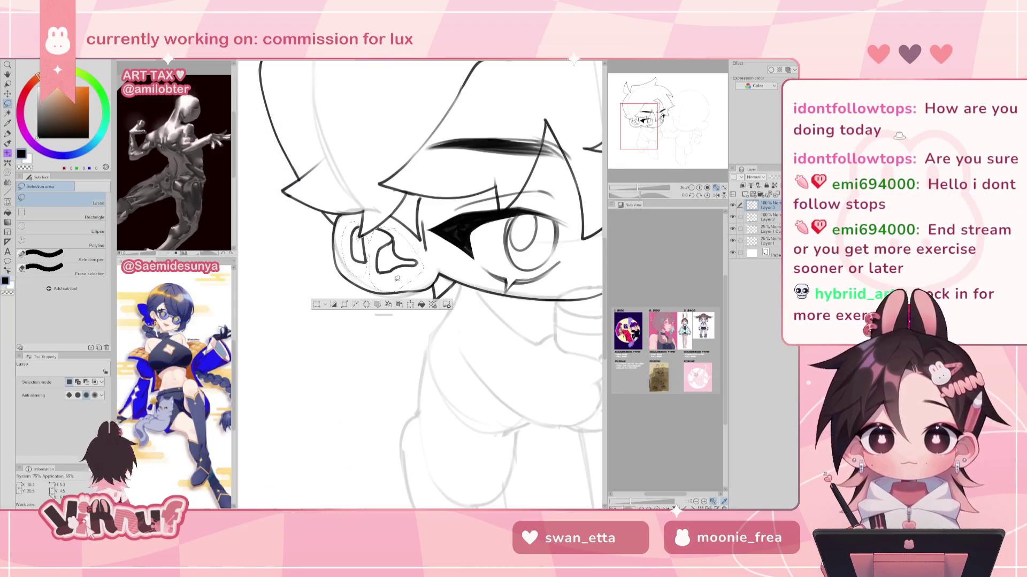
drag(394, 281, 425, 279)
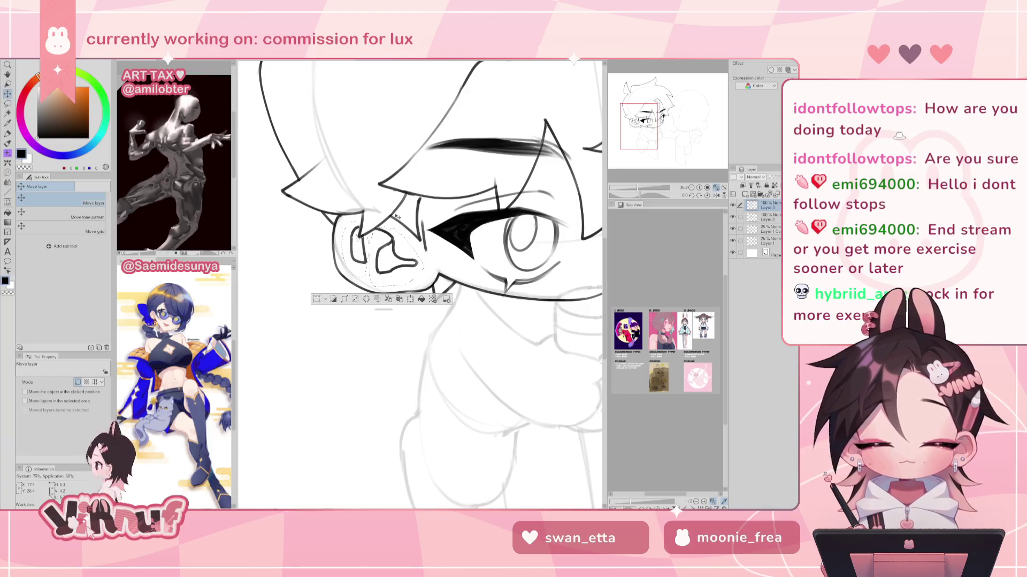
drag(426, 238, 393, 253)
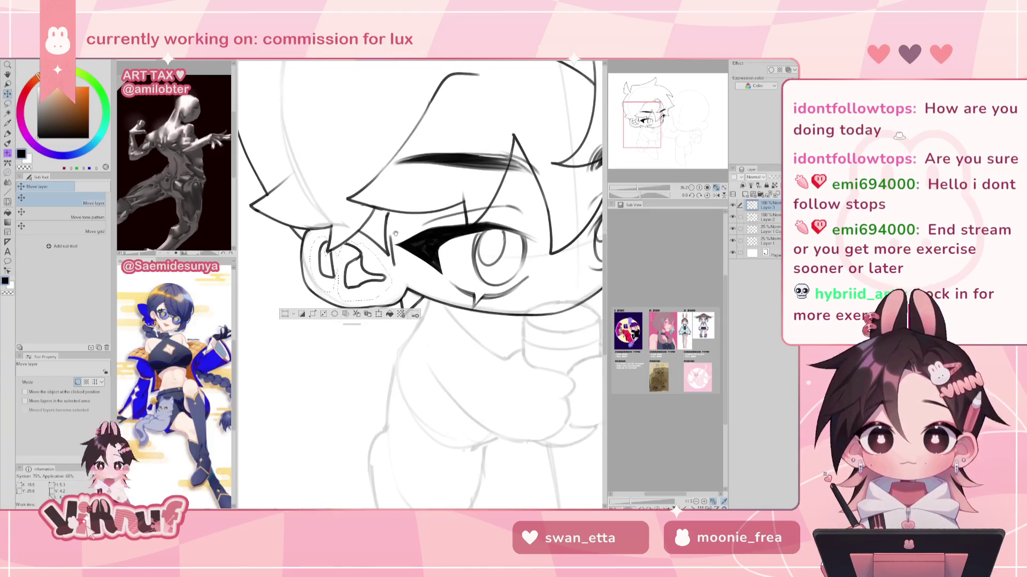
mouse_move(376, 273)
mouse_down()
mouse_move(390, 276)
mouse_move(385, 264)
mouse_up()
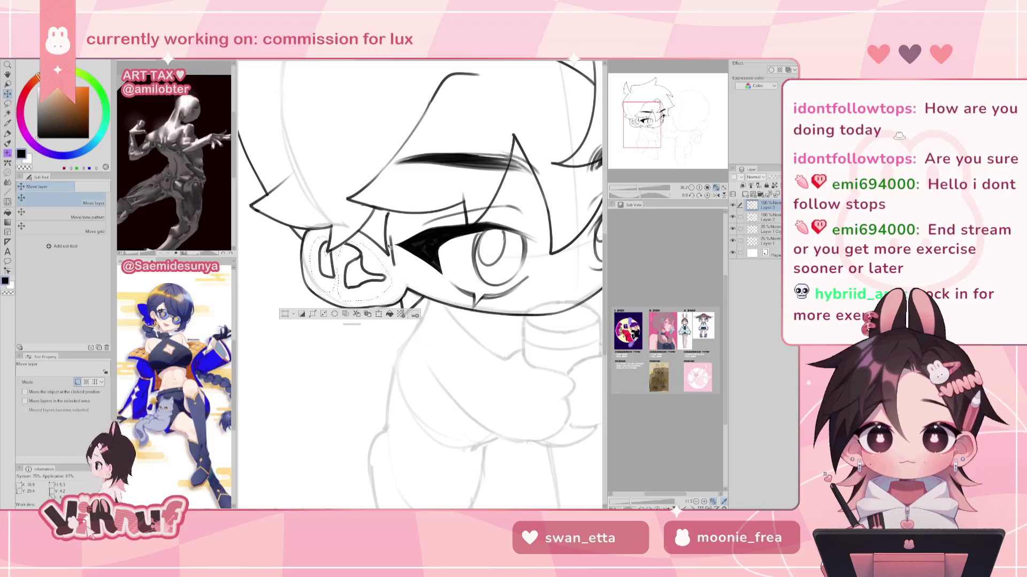
Scale the ear lines slightly larger, shifting them down-right, then clear the selection
key(ctrl+t)
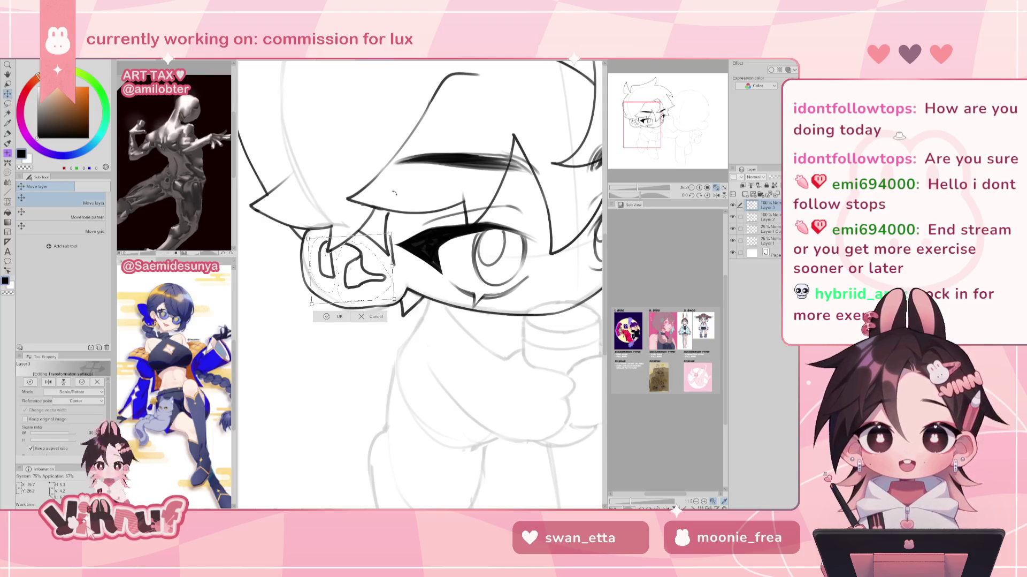
drag(383, 278, 390, 286)
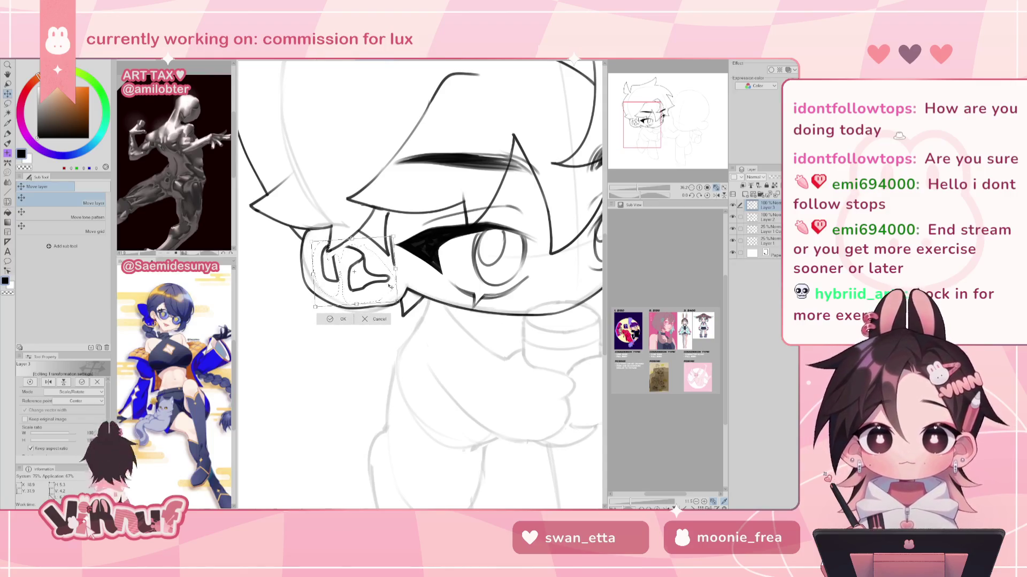
click(345, 319)
click(359, 316)
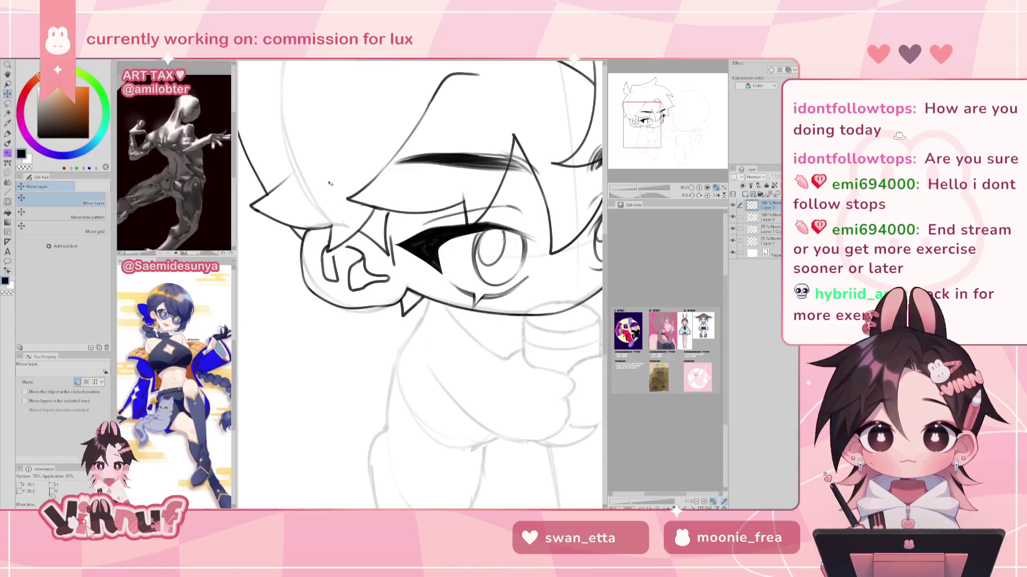
key(p)
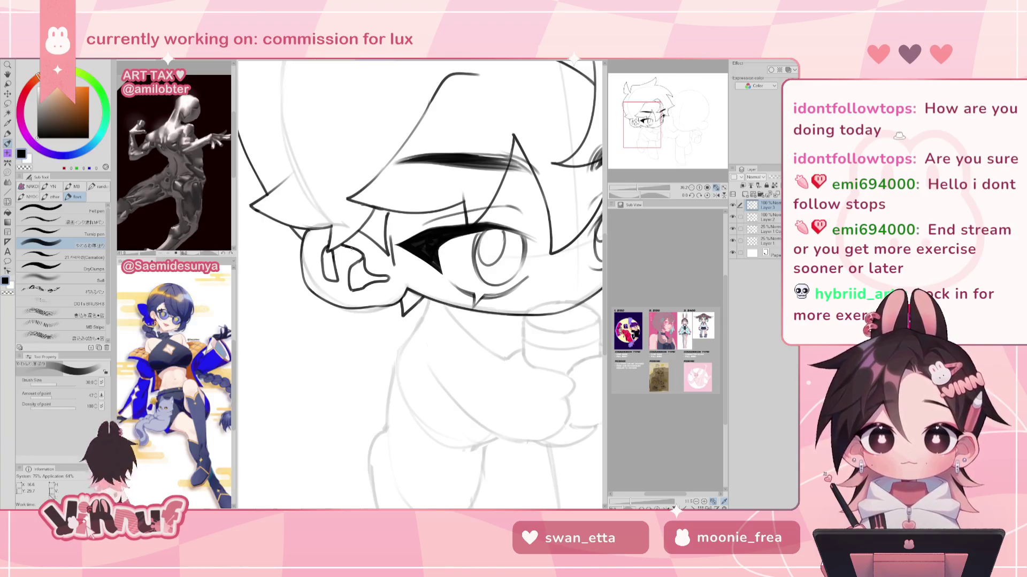
key(e)
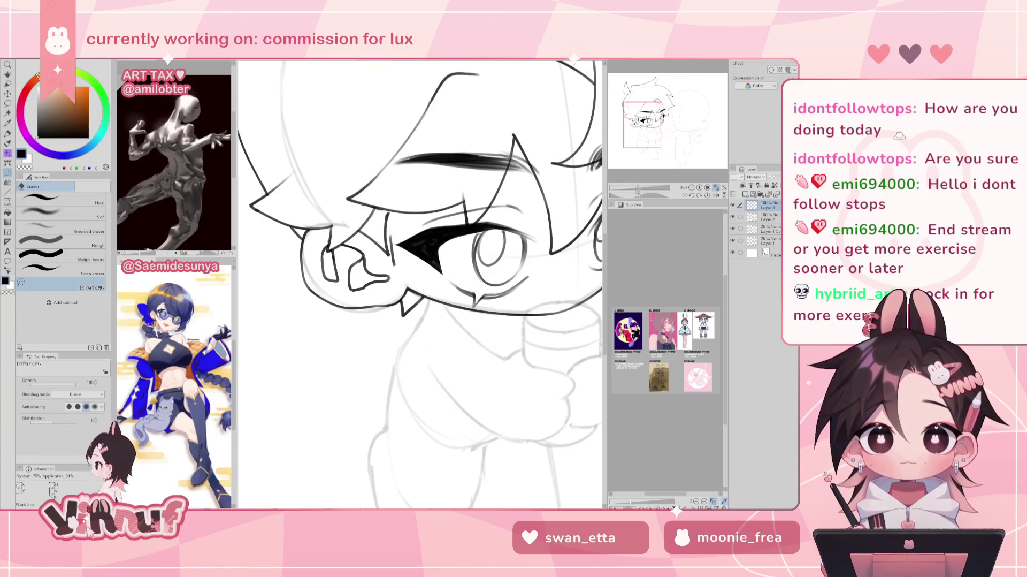
scroll(427, 315, down, 2)
scroll(427, 315, down, 2)
scroll(427, 315, down, 2)
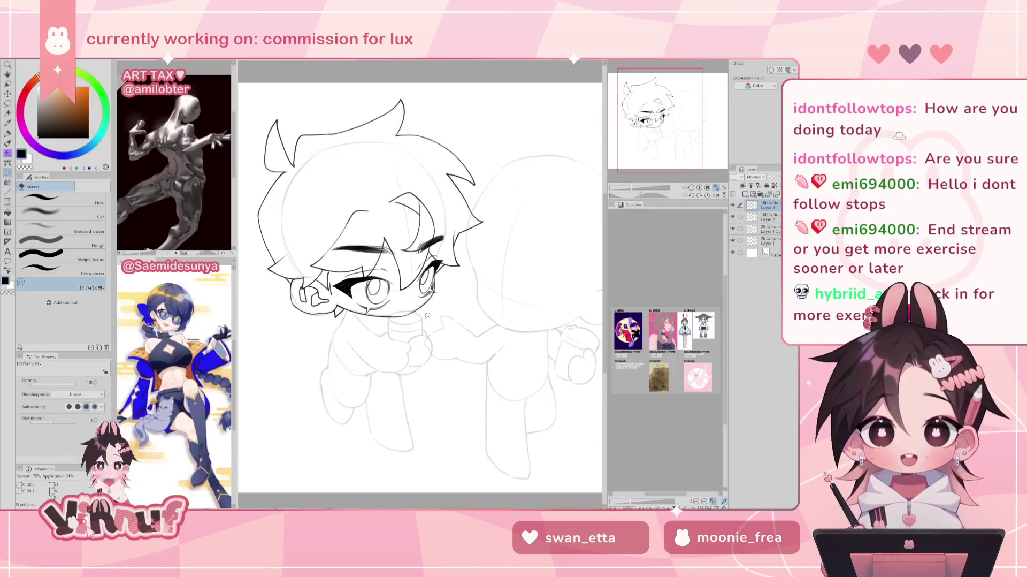
key(p)
drag(427, 315, 398, 322)
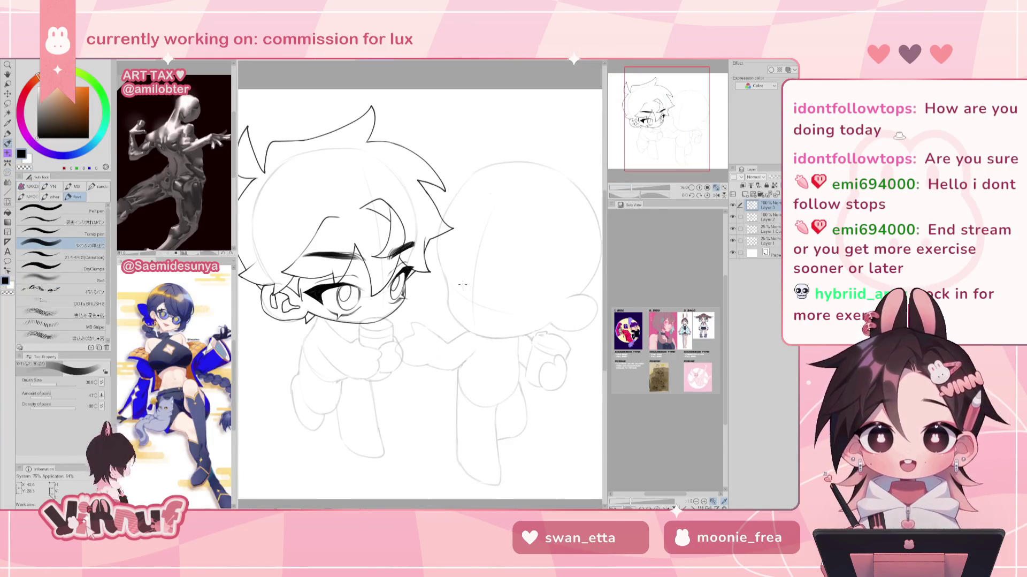
key(h)
key(h)
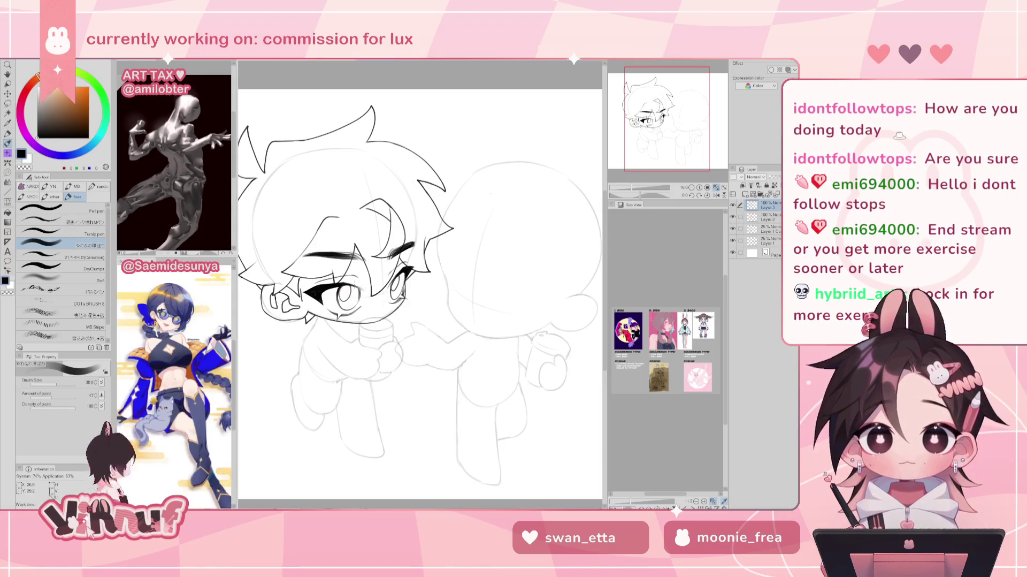
click(767, 217)
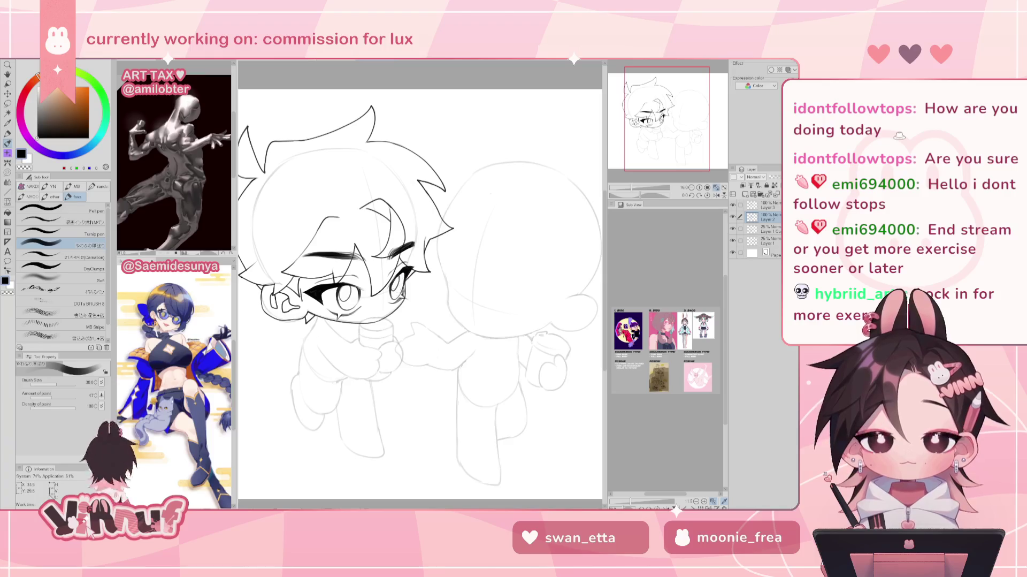
drag(637, 187, 633, 189)
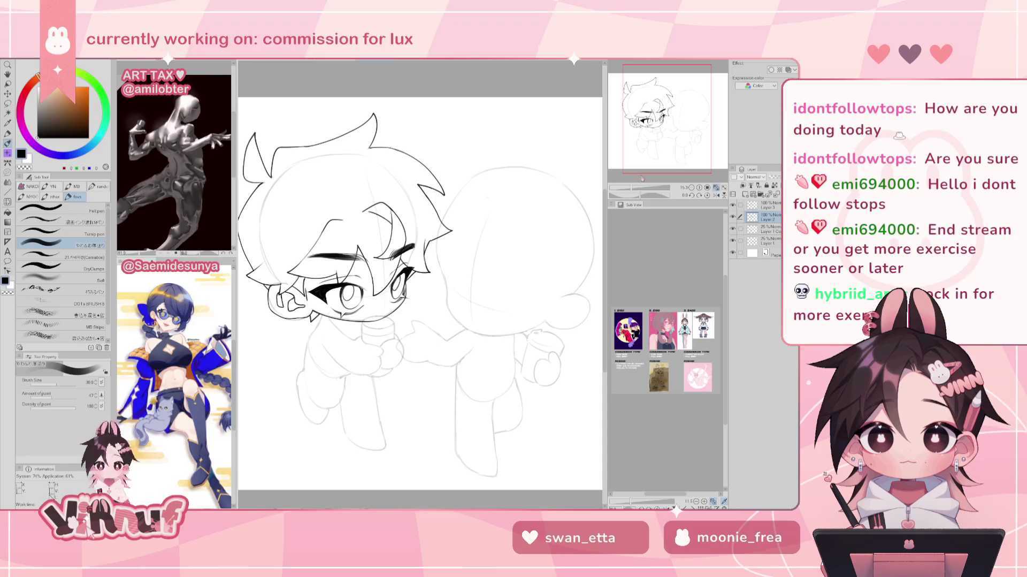
Lasso the eyebrow and fringe lines and try moving them
key(m)
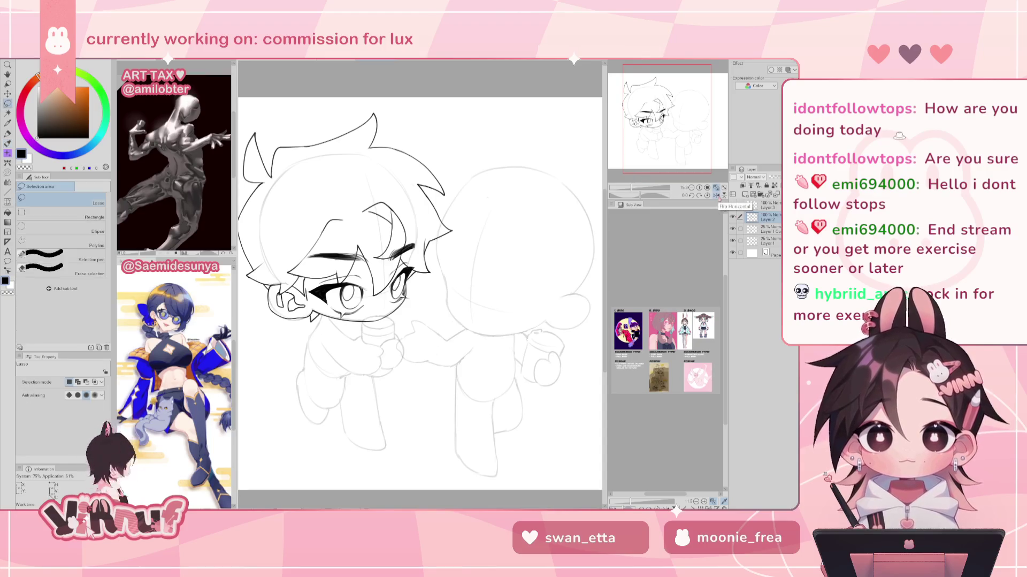
drag(335, 260, 375, 259)
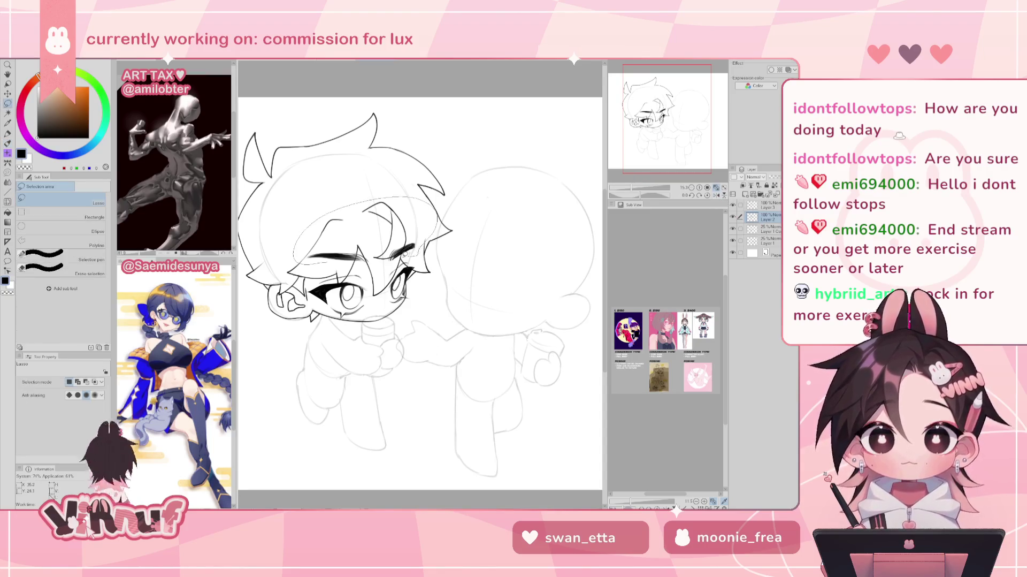
key(k)
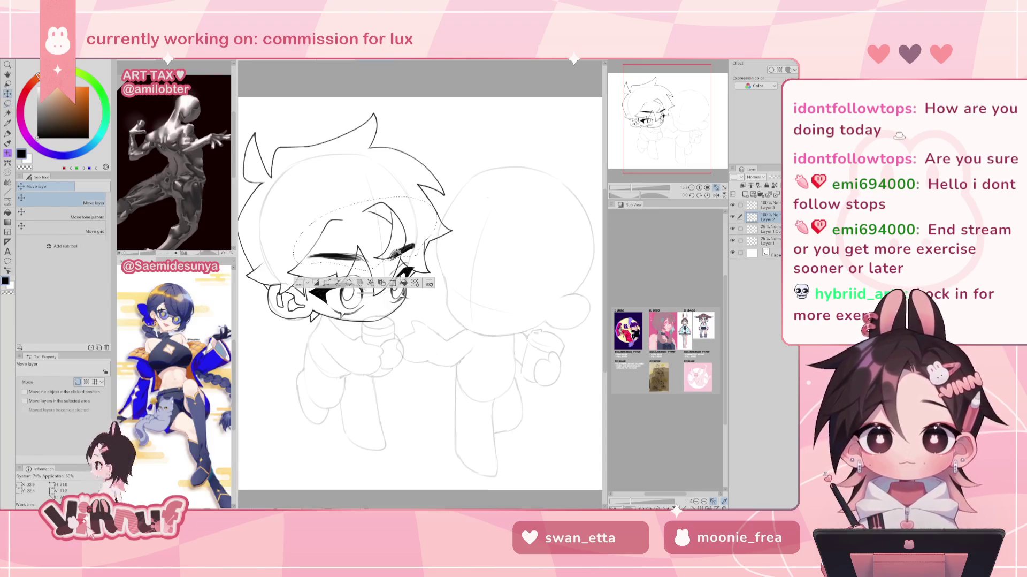
drag(400, 250, 413, 232)
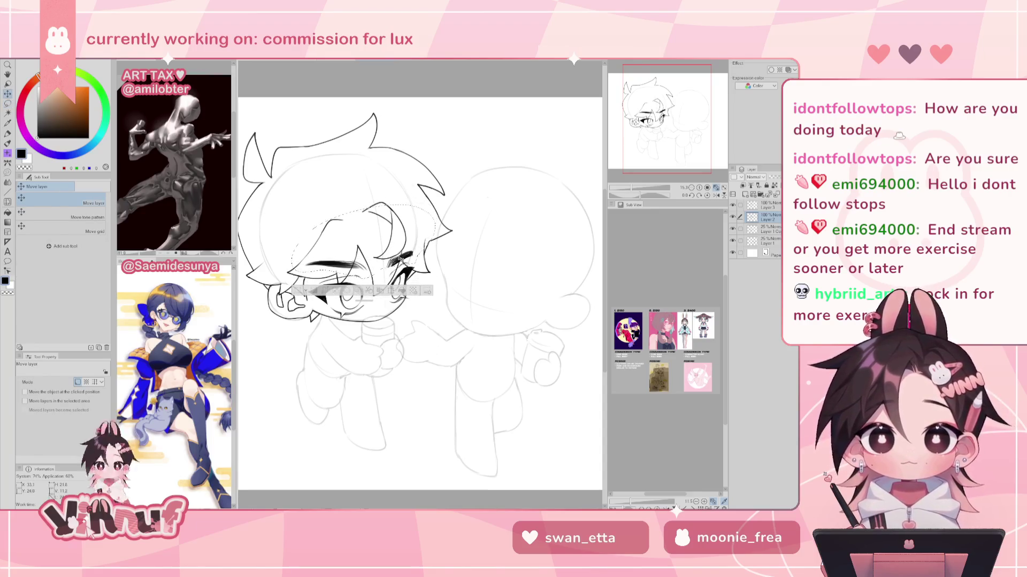
Lower and tilt the selected eyebrow with Scale/Rotate, then zoom out to the whole page
key(ctrl+t)
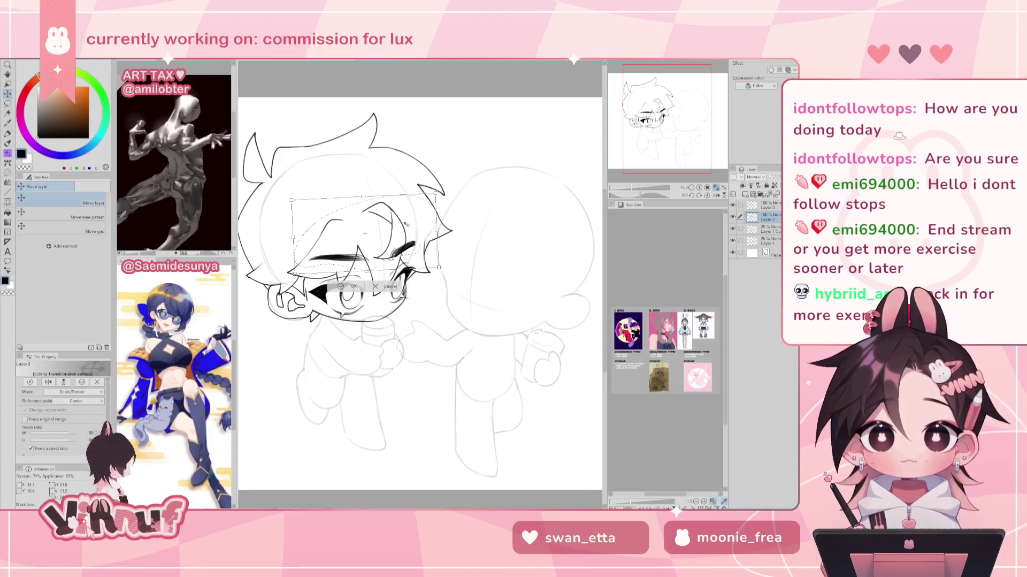
drag(409, 244, 416, 268)
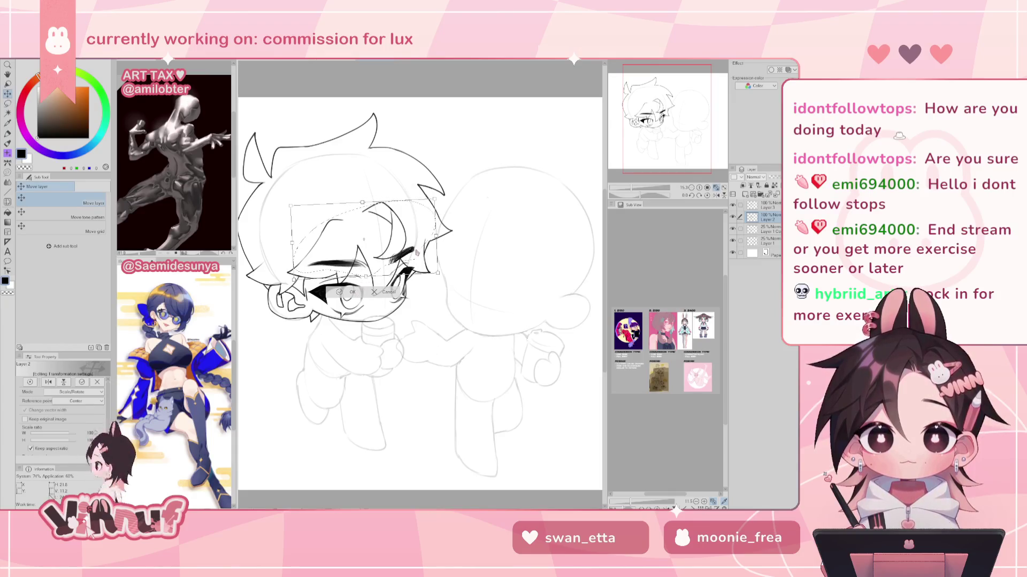
click(351, 292)
key(e)
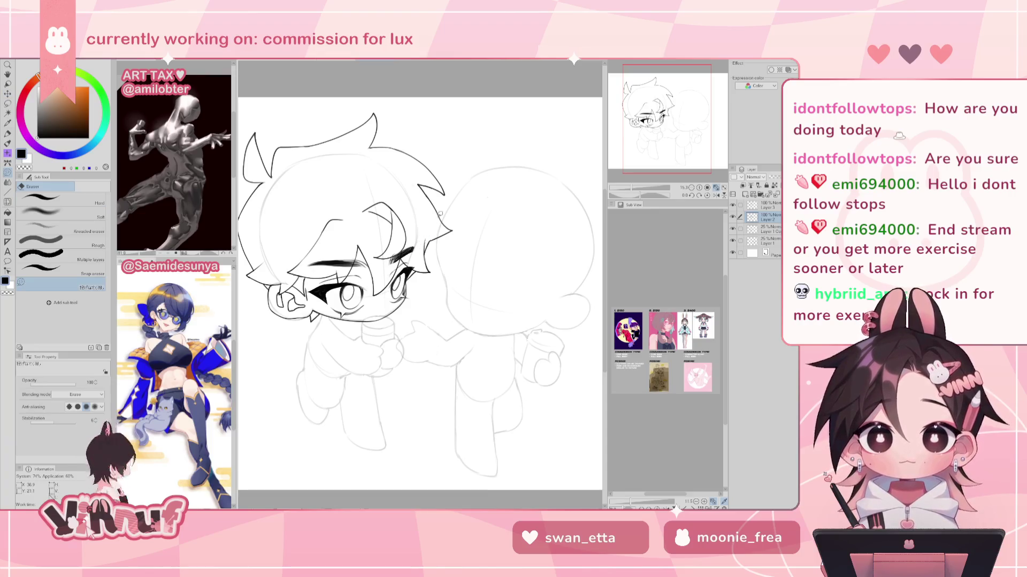
drag(632, 188, 632, 188)
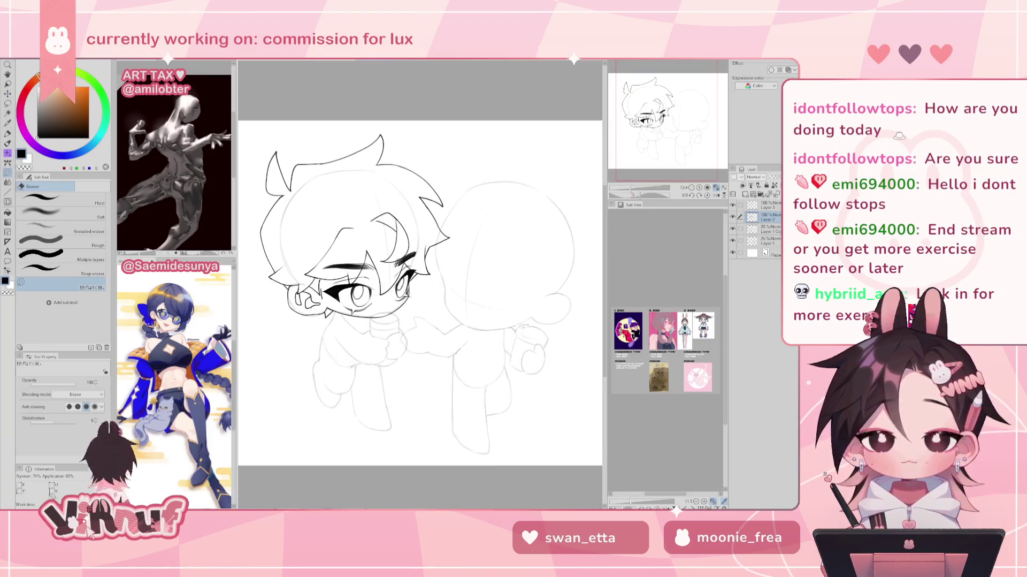
Select Layer 3 and add a new raster layer, Layer 4, above it
key(p)
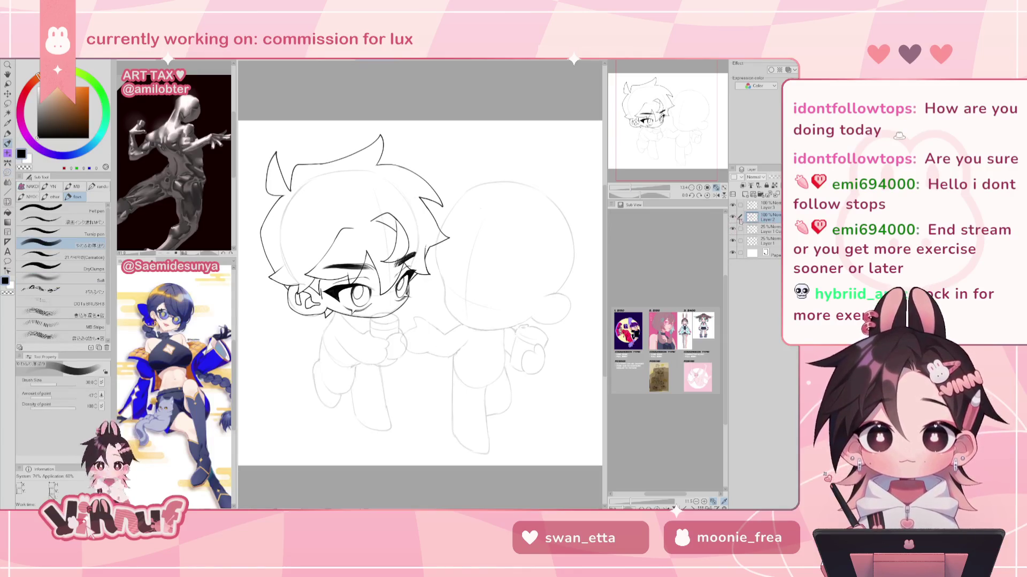
click(765, 205)
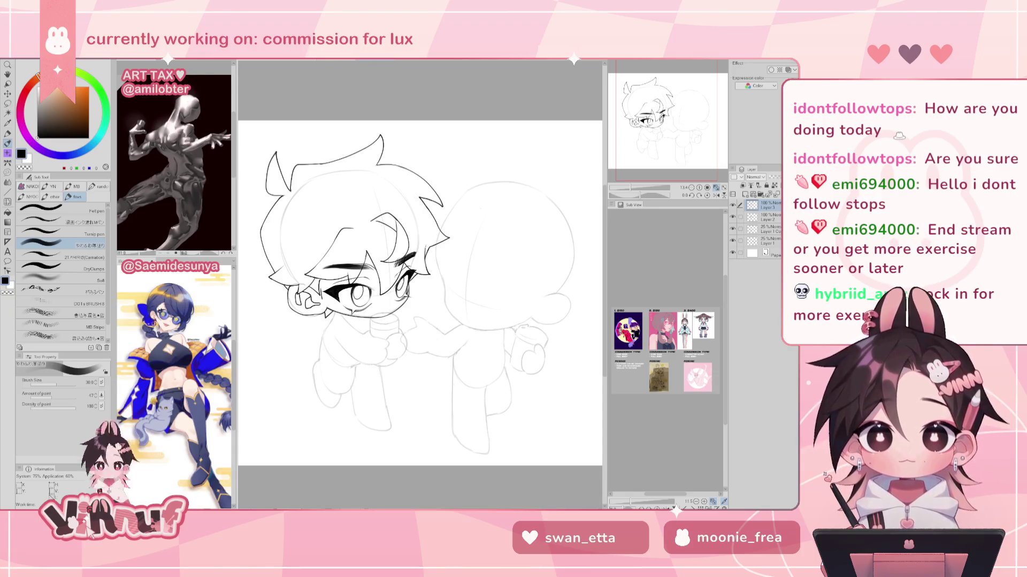
click(747, 194)
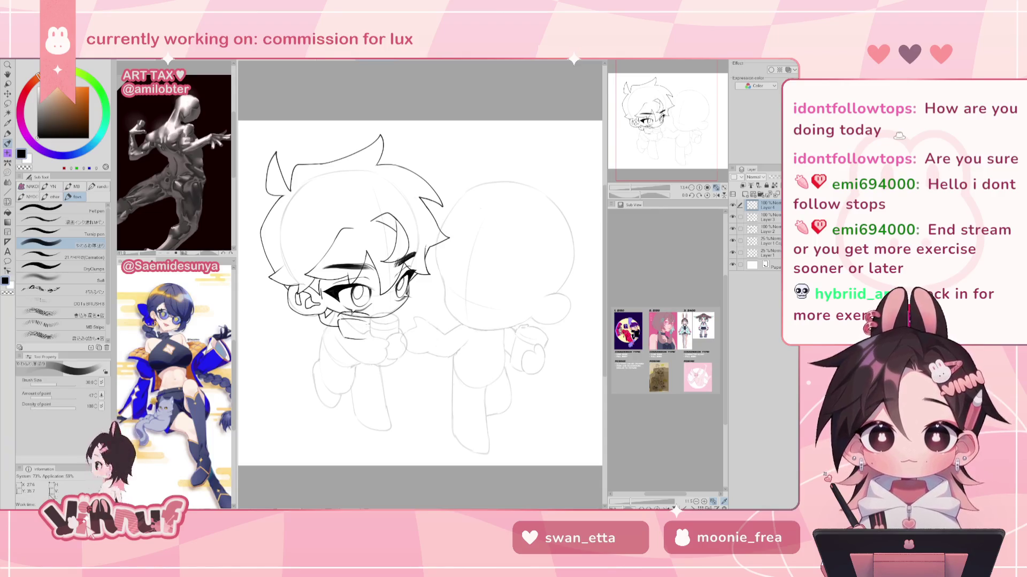
Undo the rough mouth and collar lines and ink one collar line under the chin
key(ctrl+z)
key(ctrl+z)
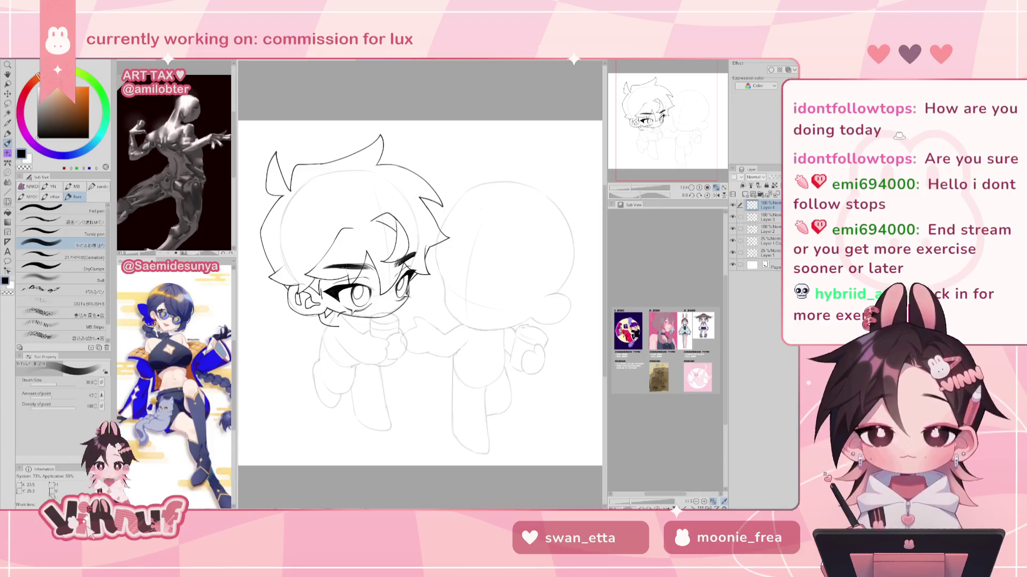
key(ctrl+z)
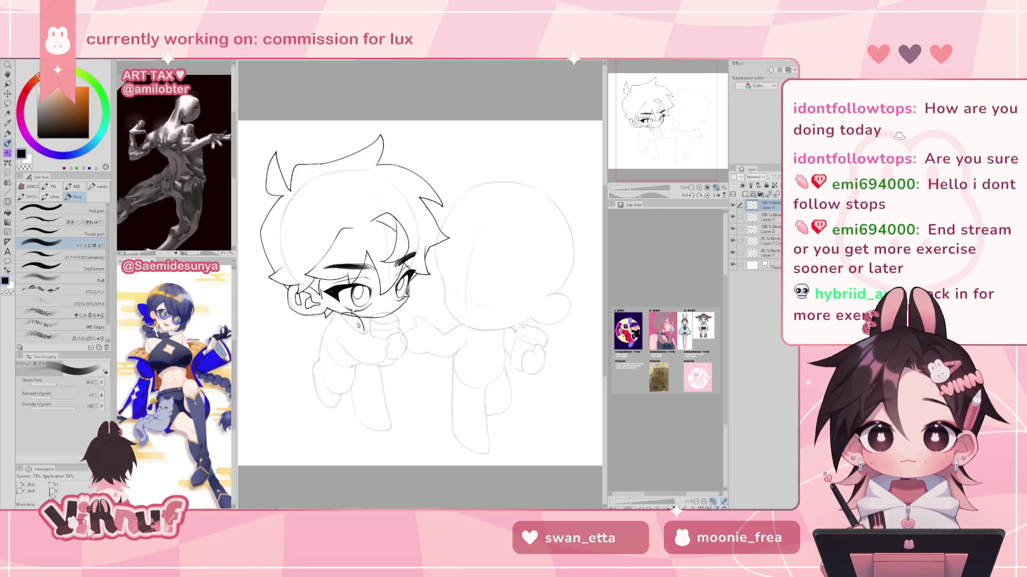
drag(333, 311, 361, 320)
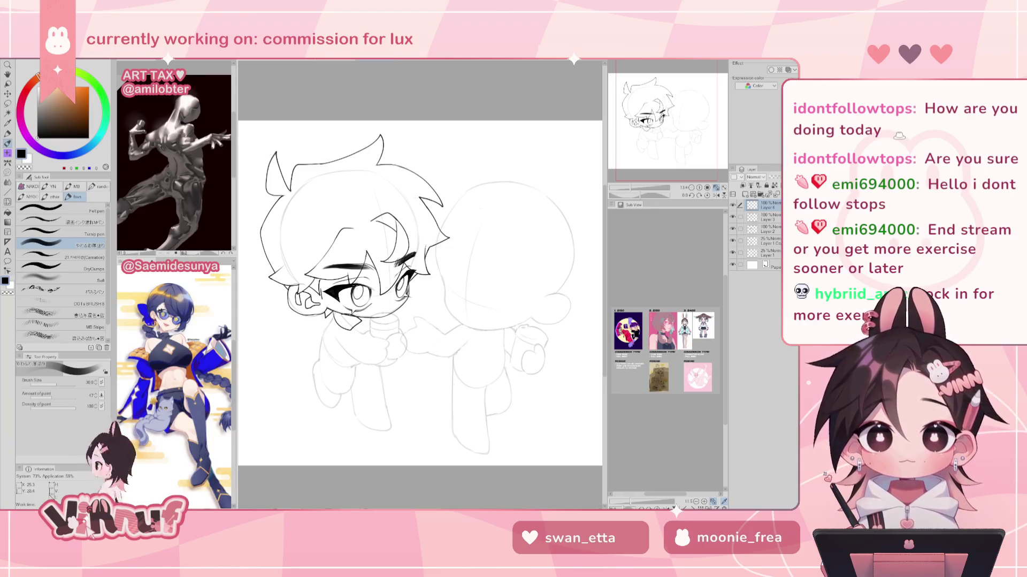
Try a short curve at the head's top-left, undo it, and mirror the canvas horizontally
mouse_move(536, 333)
mouse_down()
mouse_move(511, 340)
mouse_move(606, 255)
mouse_move(648, 267)
mouse_up()
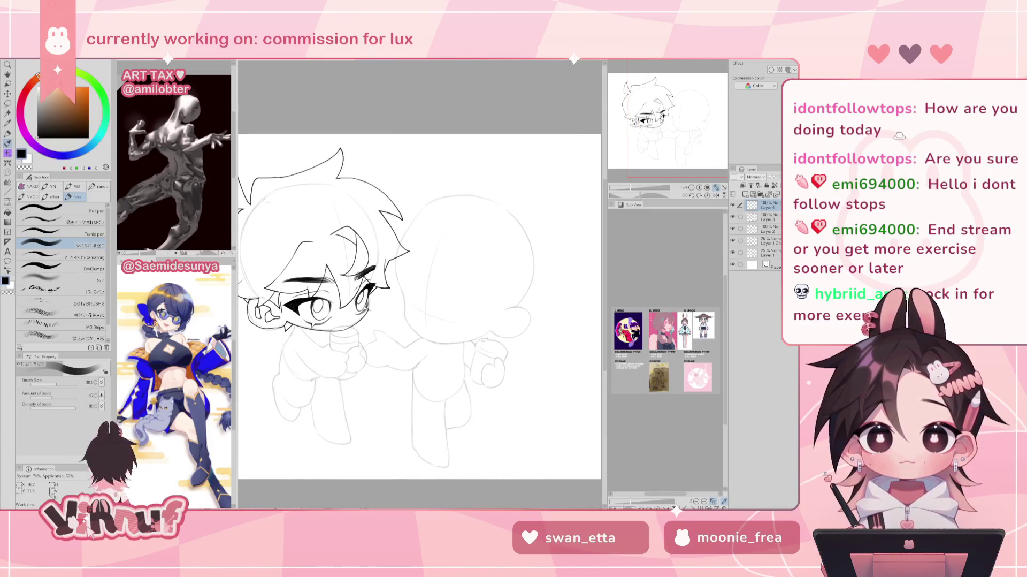
drag(269, 195, 270, 218)
key(ctrl+z)
key(ctrl+z)
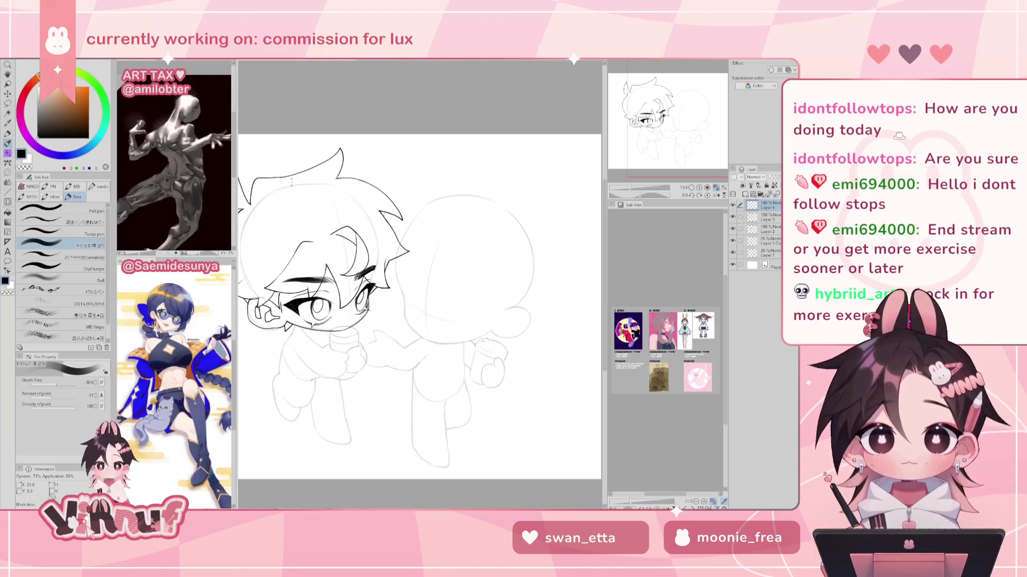
drag(509, 325, 460, 323)
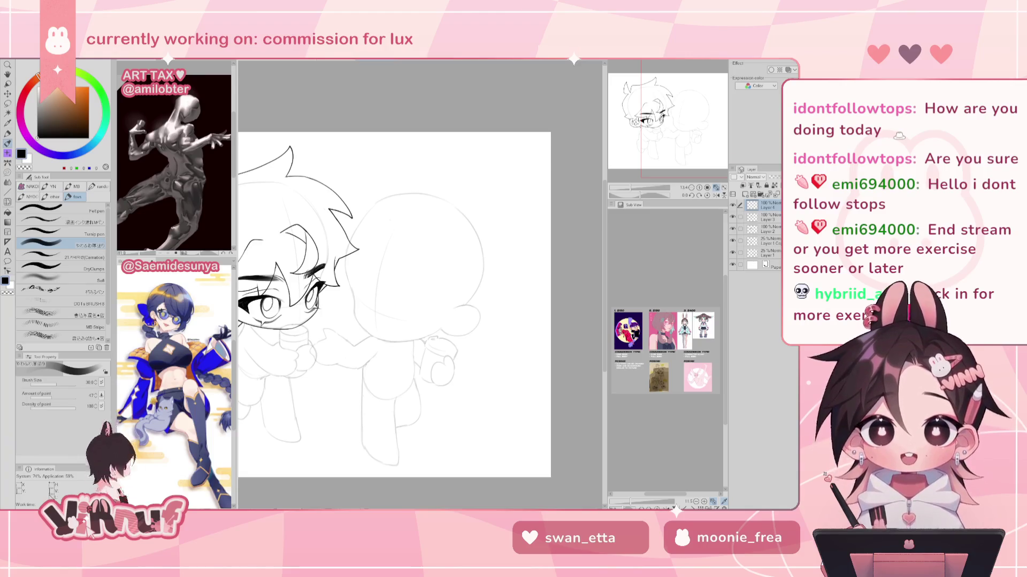
drag(668, 143, 649, 142)
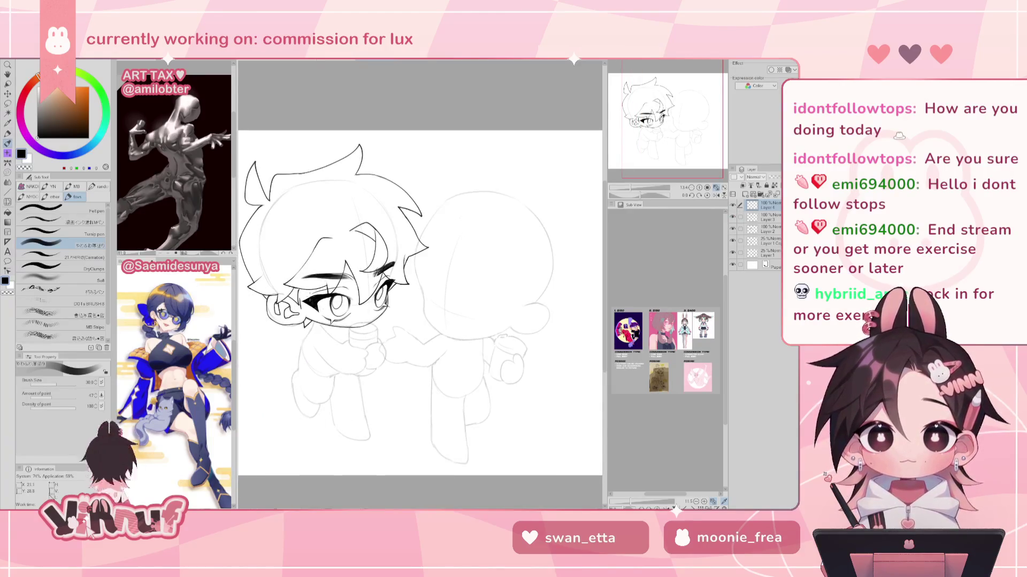
key(h)
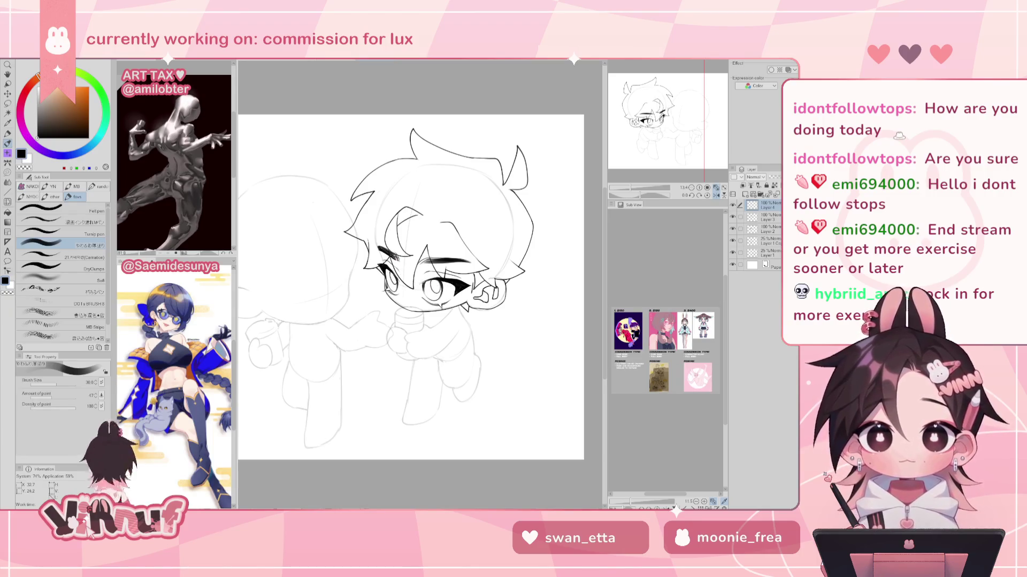
Hide the Layer 2 and Layer 3 ink layers, leaving the sketch visible
click(733, 229)
click(760, 228)
click(763, 216)
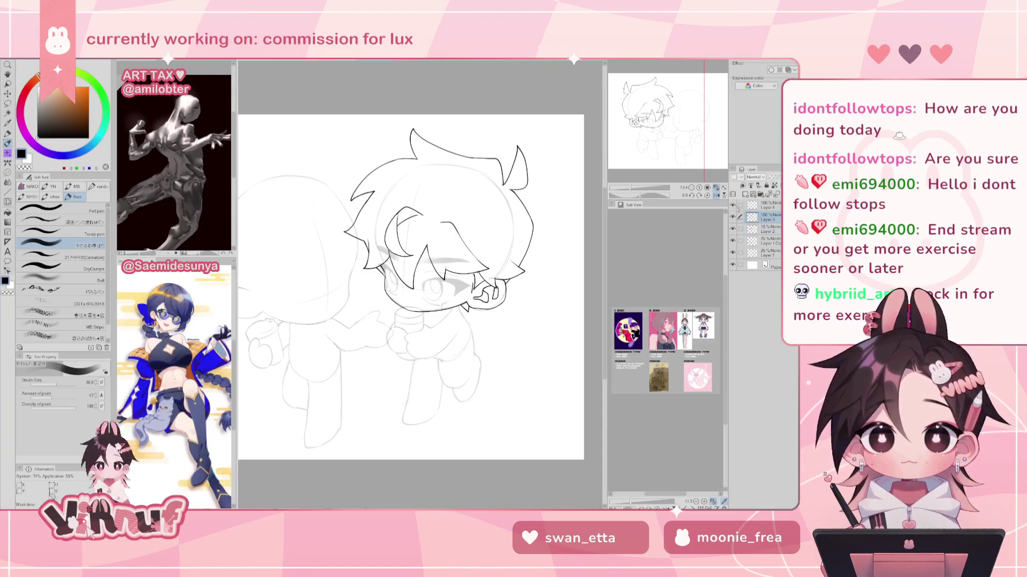
click(732, 216)
click(732, 217)
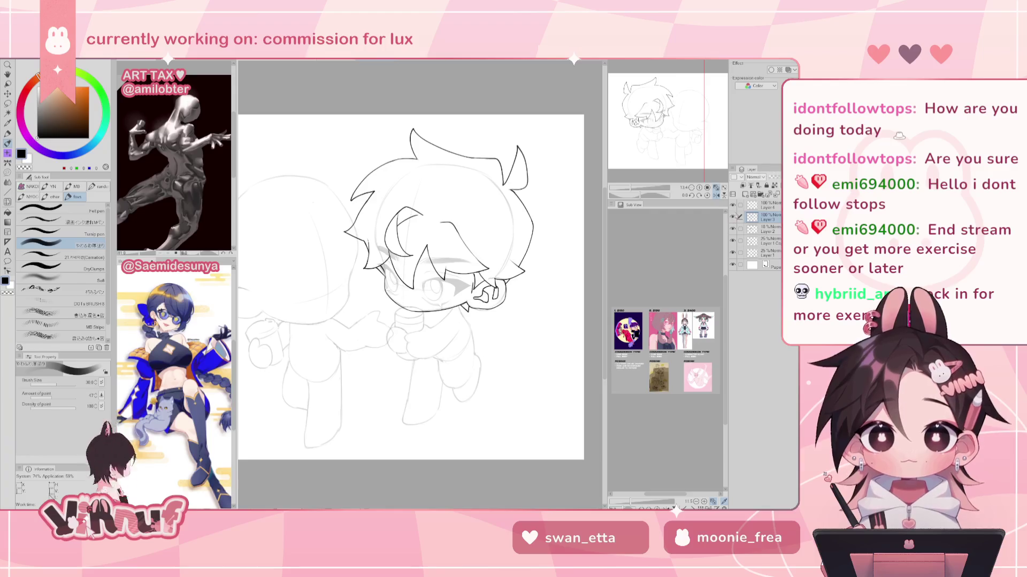
click(732, 217)
click(766, 205)
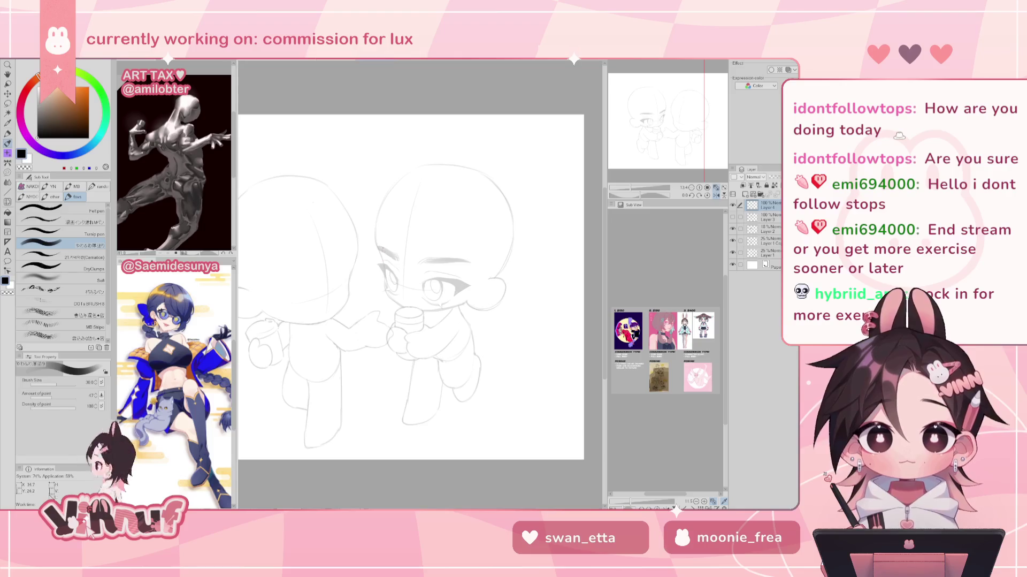
Draw a curved line across the eyes, retrying it several times with undo
drag(368, 264, 445, 284)
key(ctrl+z)
key(ctrl+z)
drag(368, 264, 445, 285)
key(ctrl+z)
key(ctrl+z)
drag(371, 267, 459, 287)
key(ctrl+z)
key(ctrl+z)
key(ctrl+z)
mouse_move(371, 267)
mouse_down()
mouse_move(459, 288)
mouse_move(379, 298)
mouse_up()
key(ctrl+z)
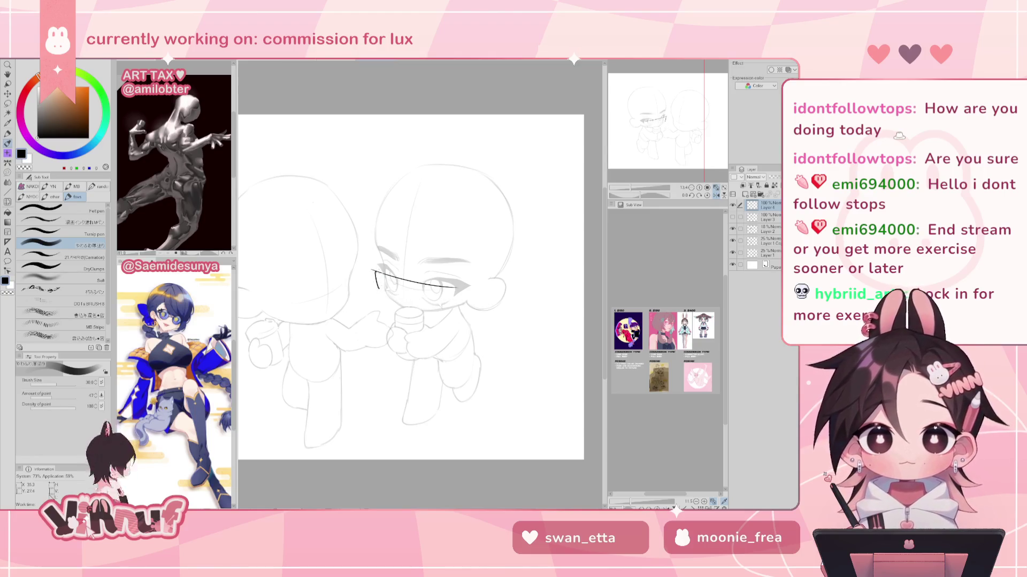
Redraw the left-end stroke and ink a short stroke at the glasses' left end
key(ctrl+z)
mouse_move(378, 283)
mouse_down()
mouse_move(380, 292)
mouse_move(454, 304)
mouse_up()
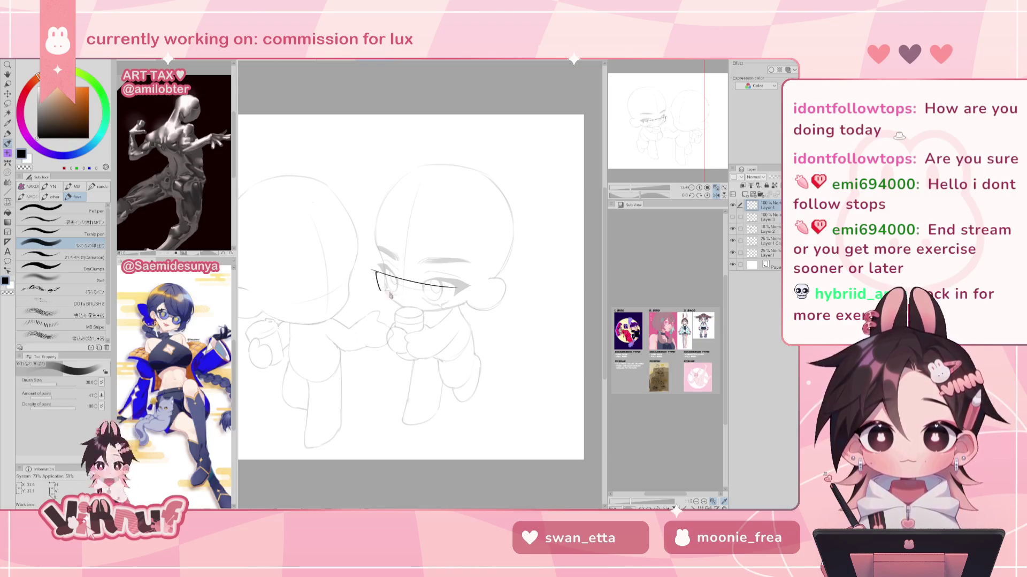
key(e)
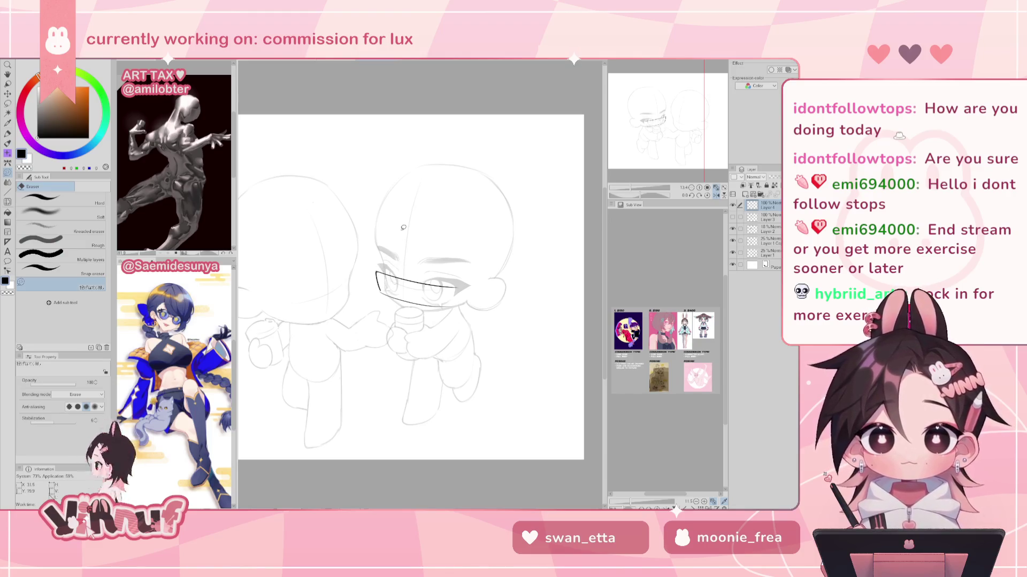
key(p)
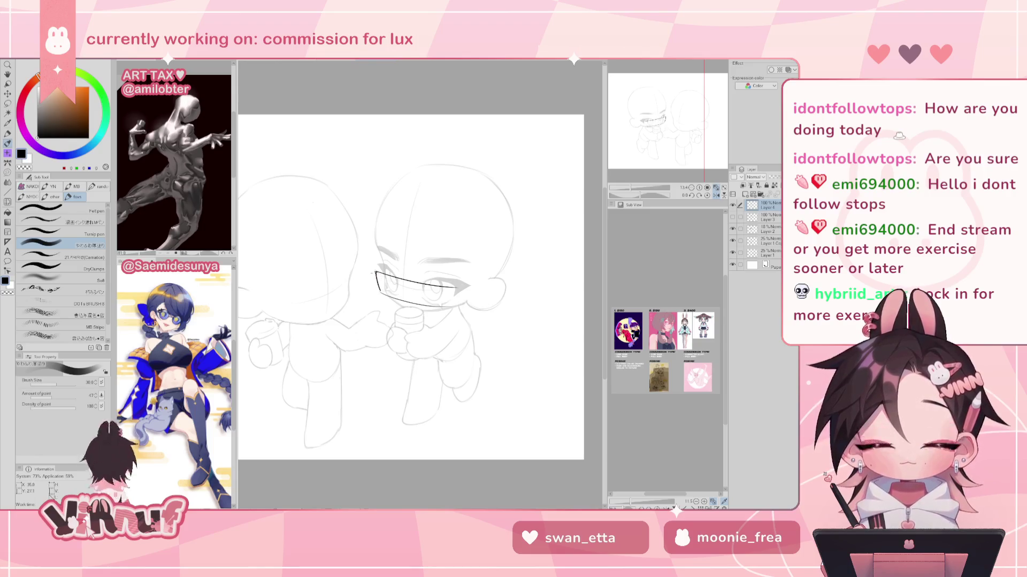
drag(374, 284, 390, 295)
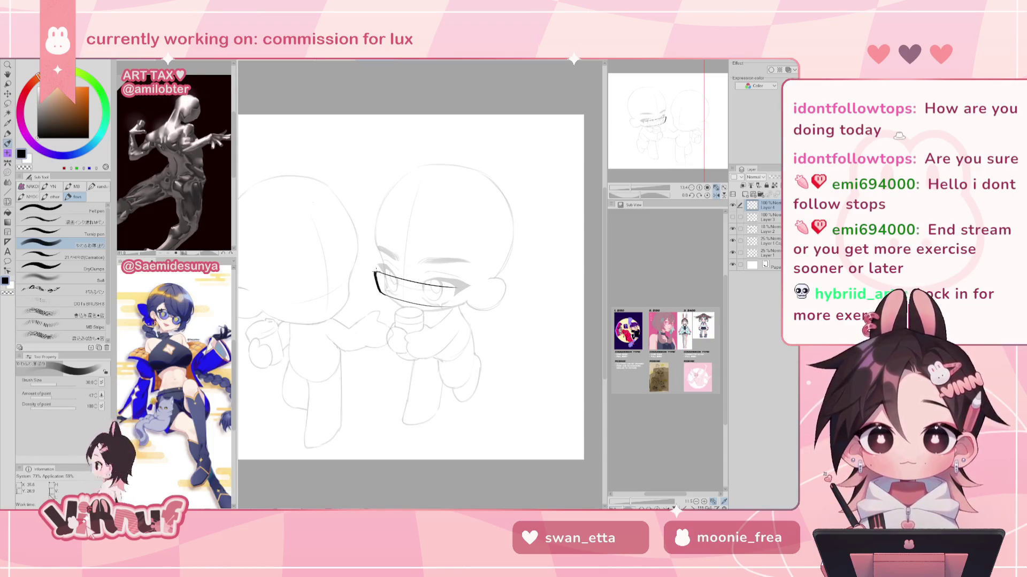
Thicken the frame's inner edge in a zoomed, rotated view, then reset rotation and check mirrored
drag(379, 236, 407, 251)
scroll(417, 268, up, 5)
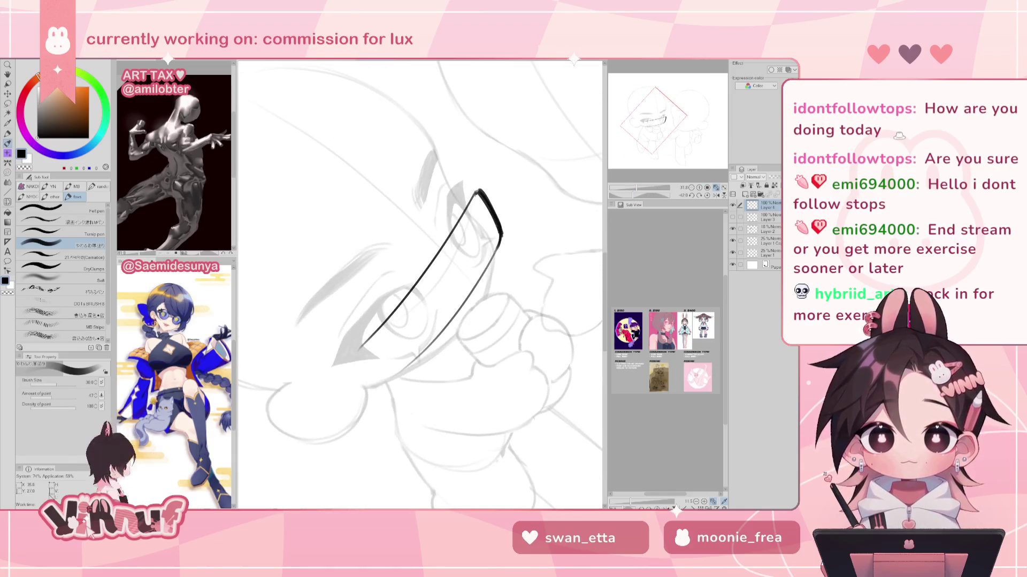
drag(477, 194, 451, 239)
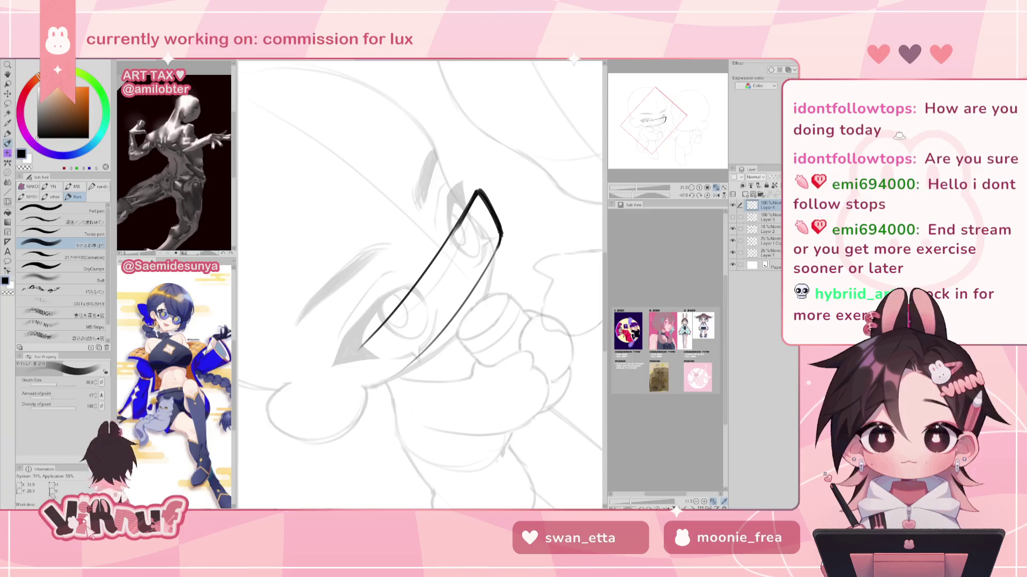
click(707, 195)
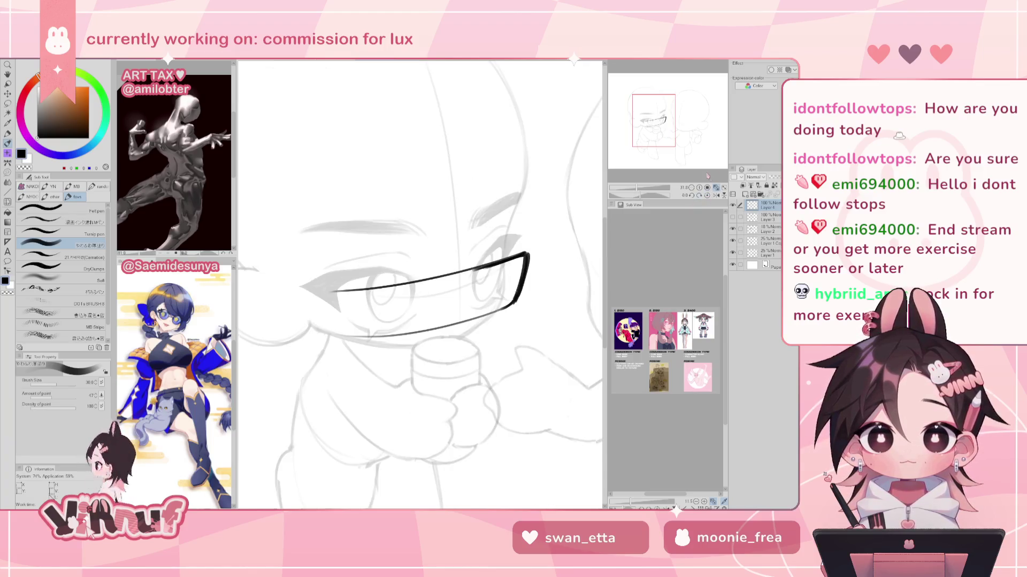
click(716, 195)
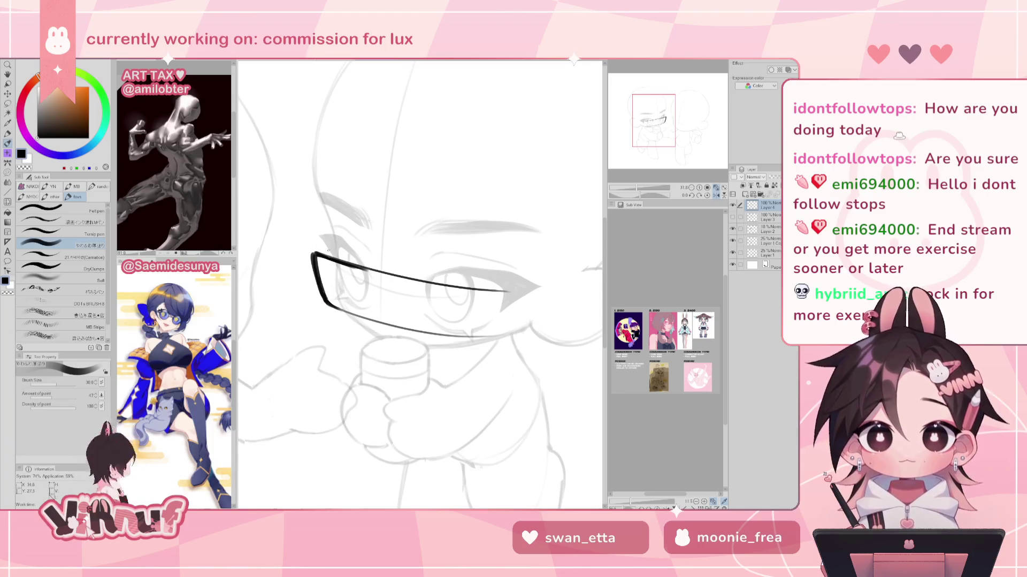
key(ctrl+minus)
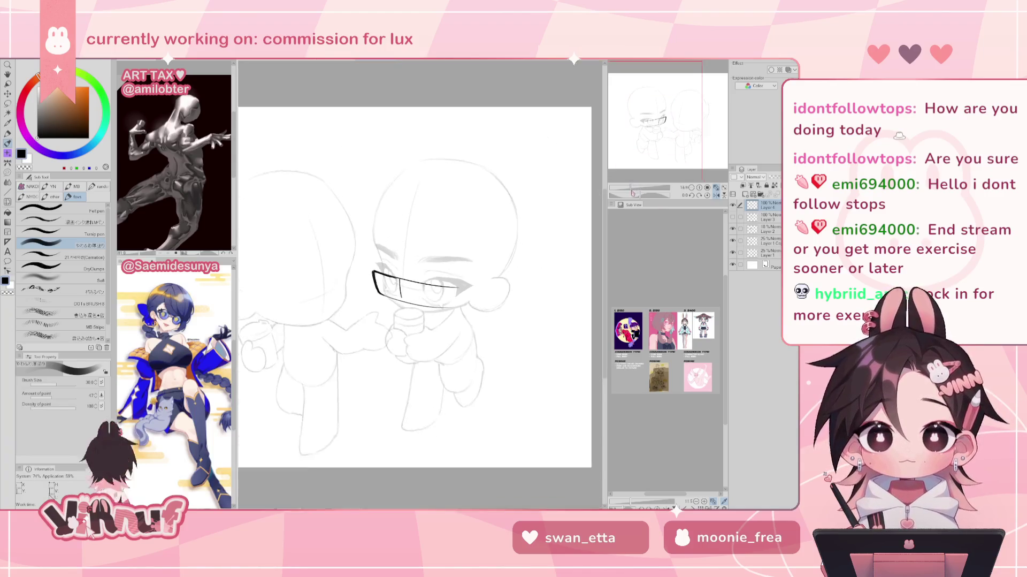
Try vertical divider strokes on the glasses frame, undoing each attempt
key(ctrl+z)
drag(430, 280, 428, 311)
key(ctrl+z)
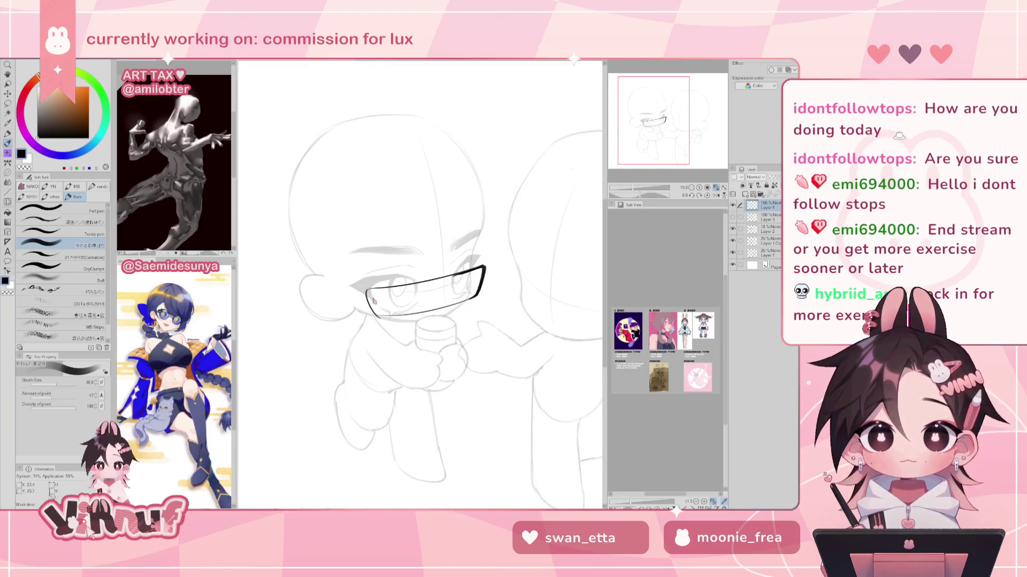
key(ctrl+z)
drag(372, 288, 370, 315)
key(h)
key(ctrl+z)
drag(466, 289, 462, 315)
key(ctrl+z)
key(ctrl+z)
key(ctrl+z)
key(ctrl+z)
key(ctrl+z)
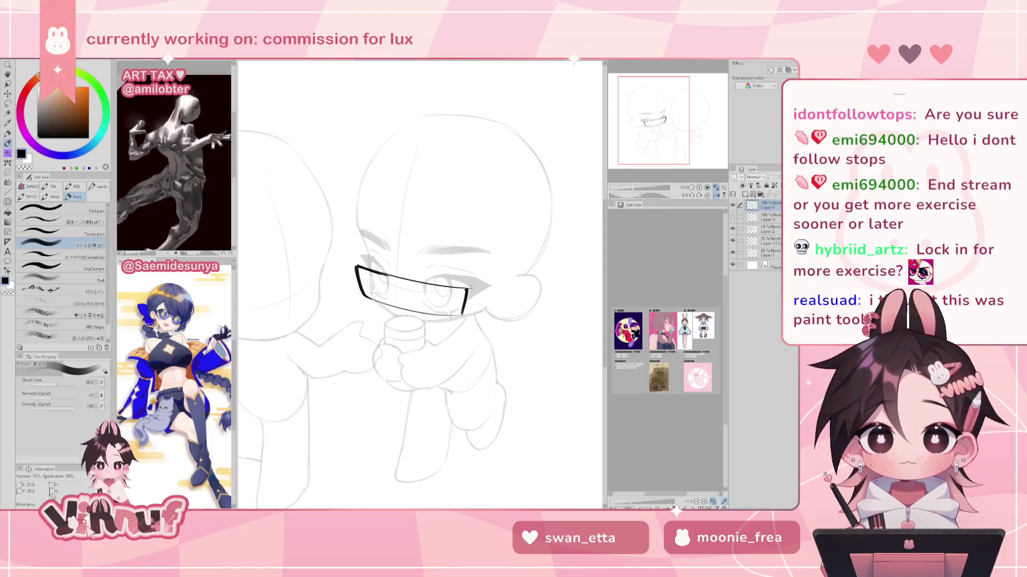
Ink a vertical line across the lens, checking it in mirrored views
key(e)
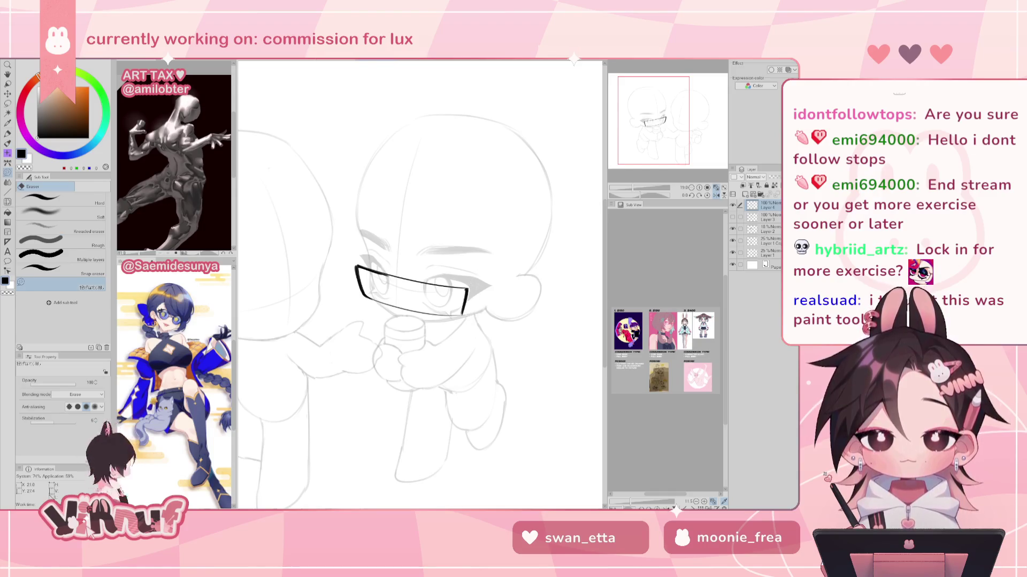
key(p)
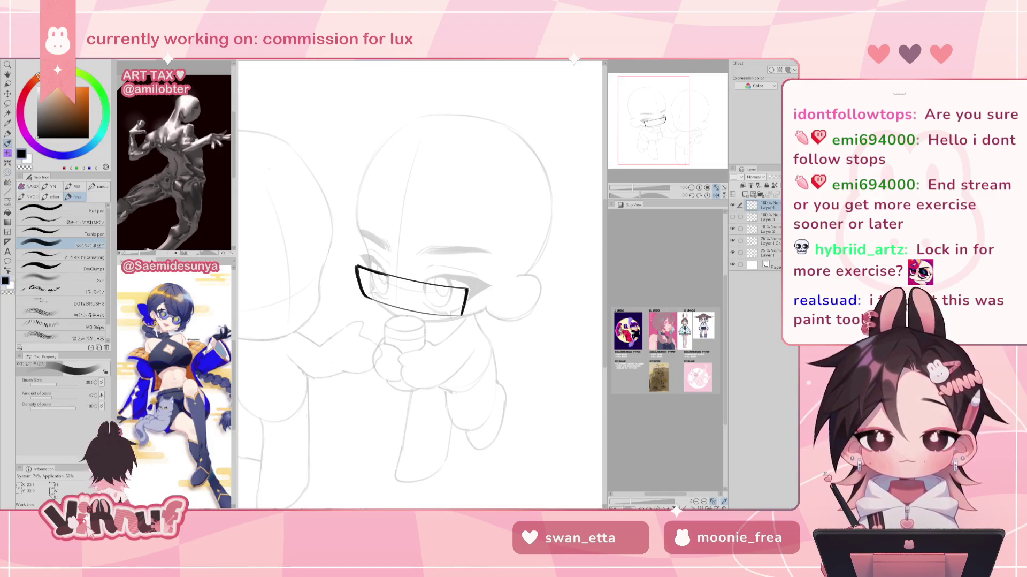
mouse_move(394, 275)
mouse_down()
mouse_move(394, 307)
mouse_move(446, 307)
mouse_move(409, 310)
mouse_up()
key(ctrl+z)
key(ctrl+z)
key(h)
key(ctrl+z)
key(ctrl+z)
key(ctrl+z)
key(ctrl+z)
key(ctrl+z)
key(ctrl+z)
key(ctrl+z)
key(ctrl+z)
key(ctrl+z)
key(h)
key(ctrl+z)
key(ctrl+z)
key(h)
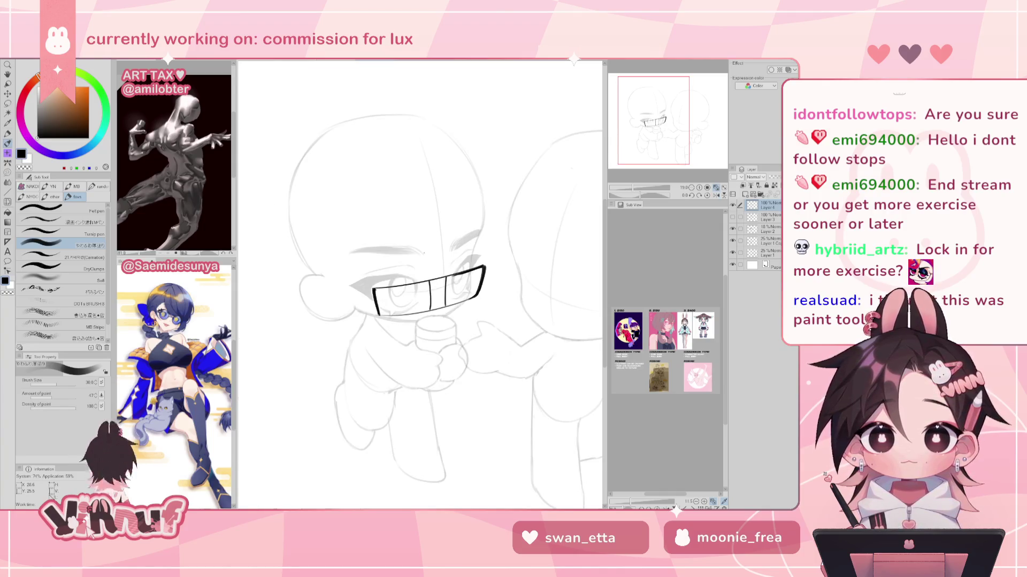
Erase the stray line at the glasses bridge
key(e)
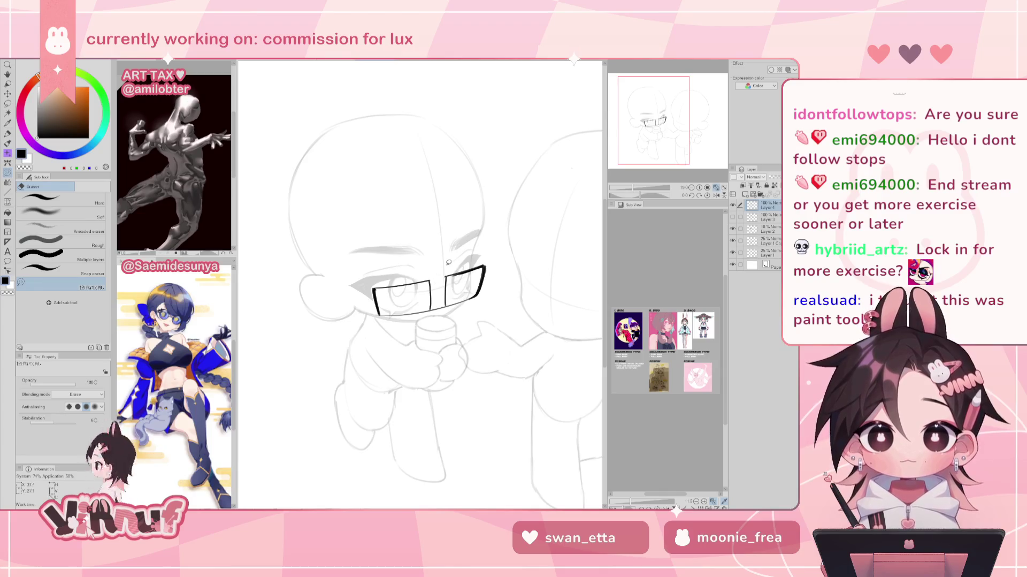
drag(437, 309, 435, 311)
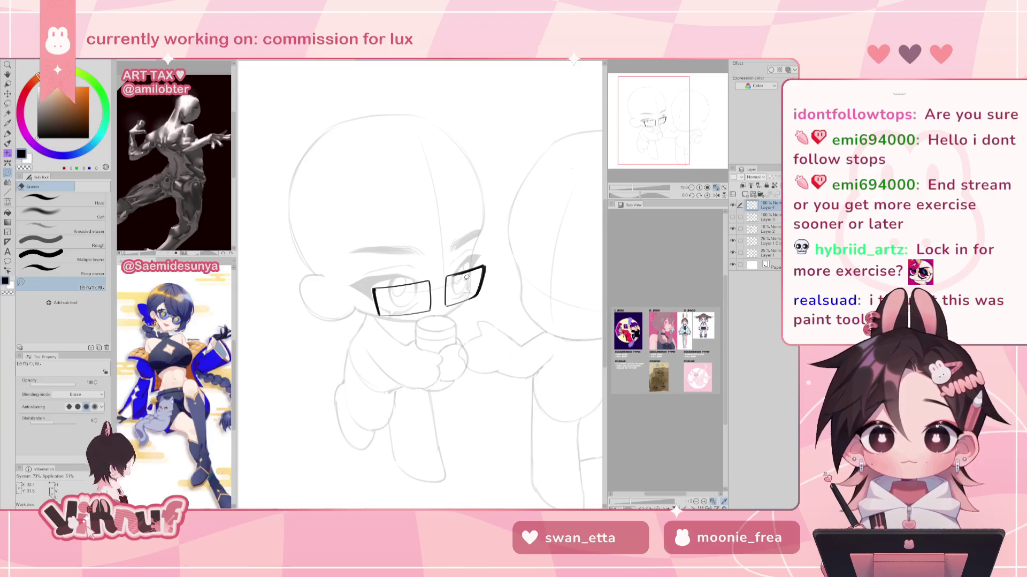
key(h)
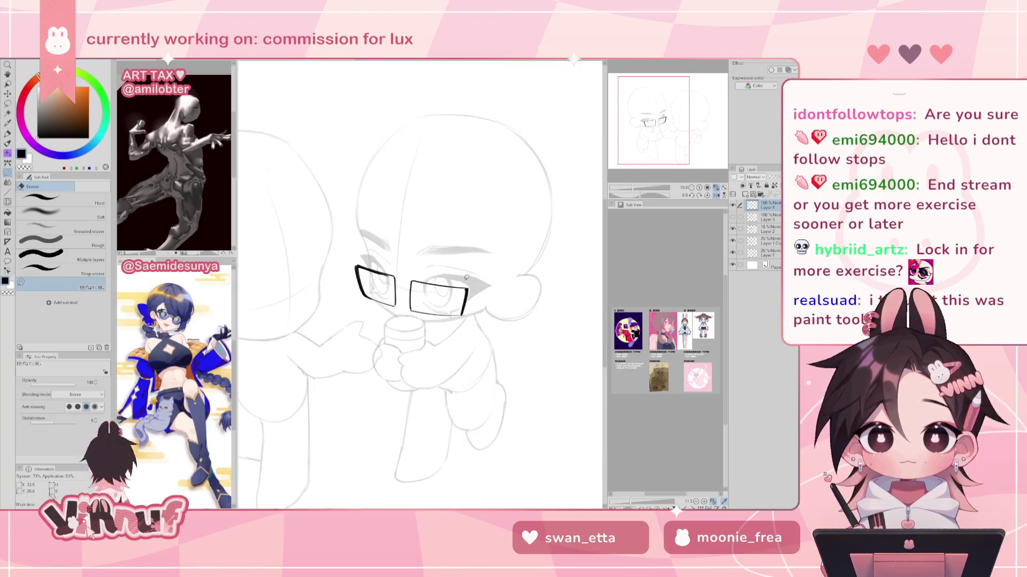
key(p)
Bolden the edges of both lenses on a rotated canvas, then reset rotation to upright
drag(482, 332, 423, 281)
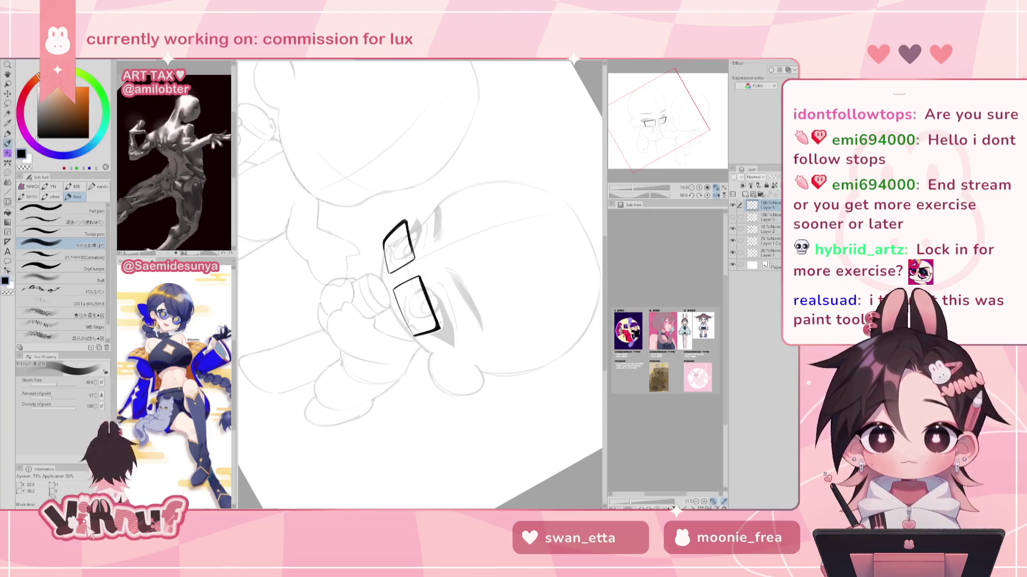
key(e)
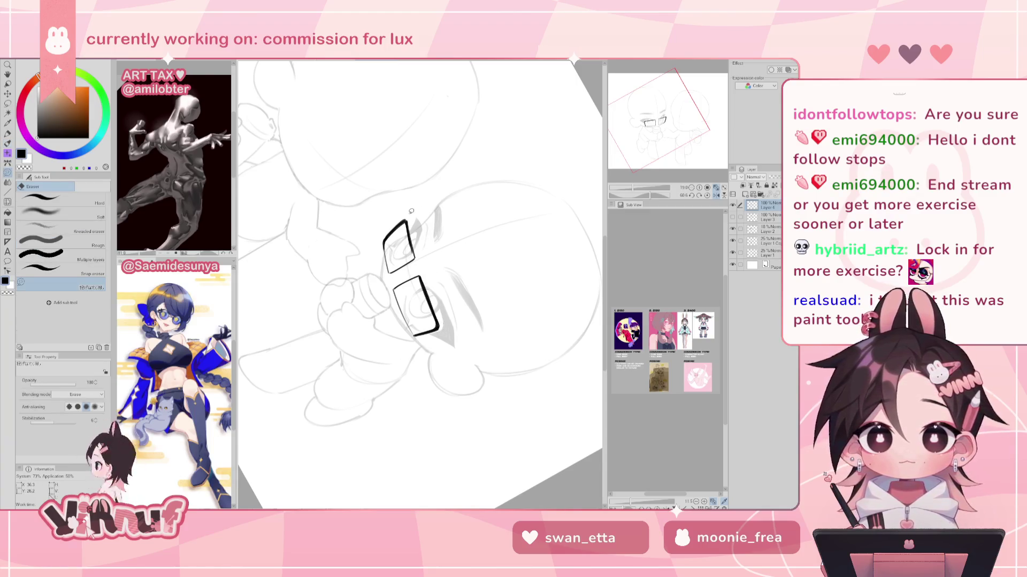
key(p)
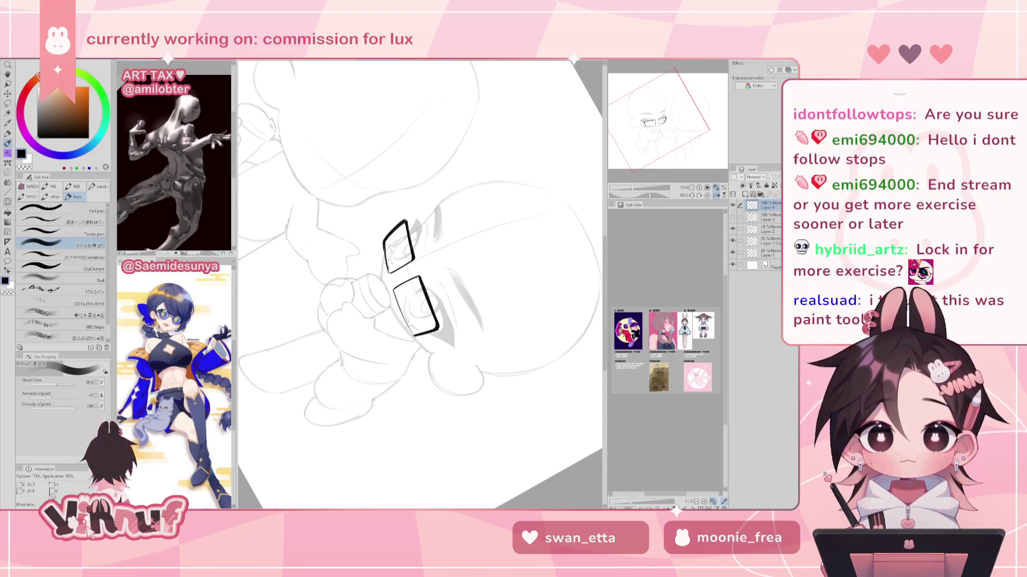
drag(385, 244, 388, 267)
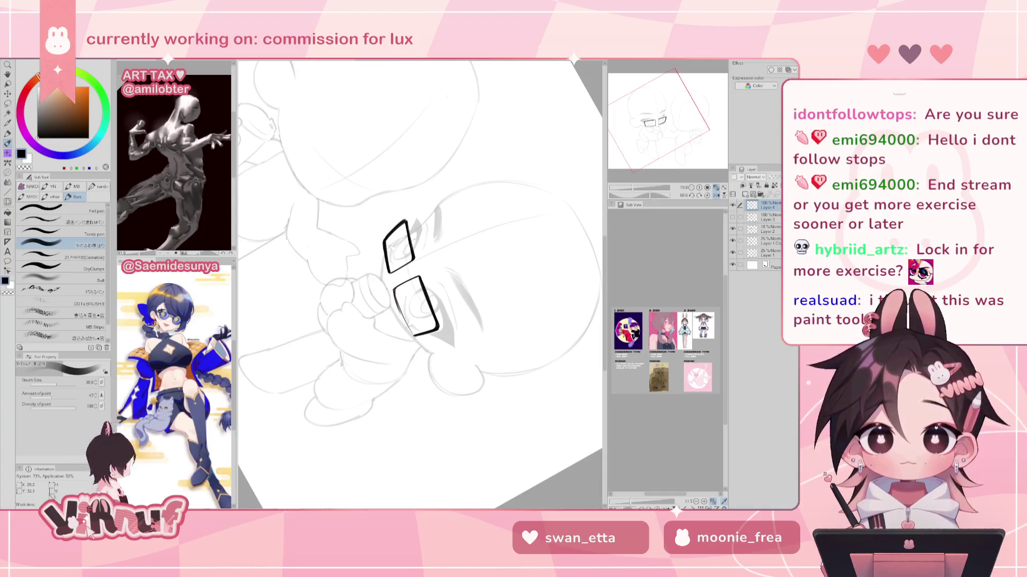
drag(396, 291, 413, 336)
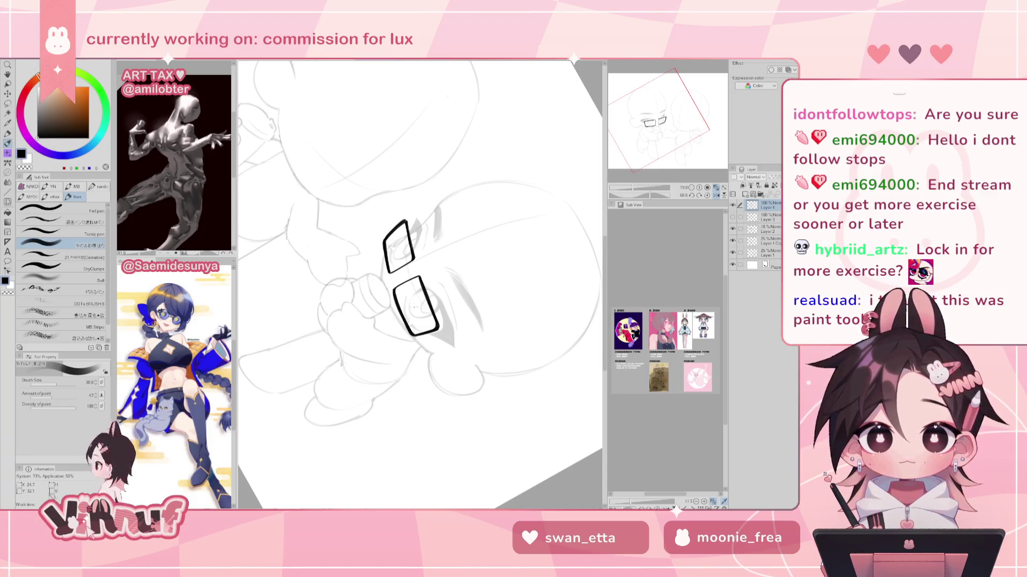
click(708, 195)
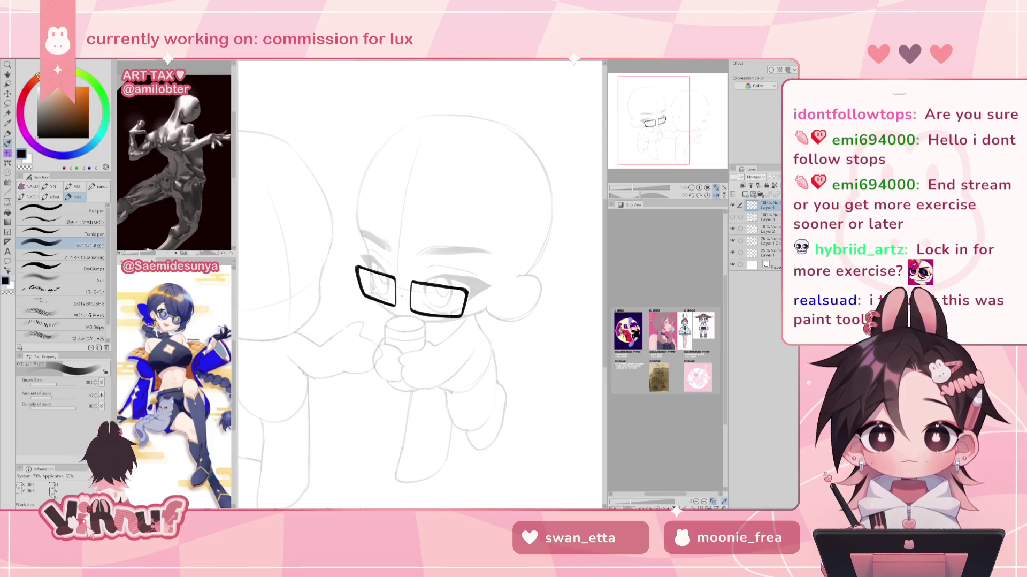
drag(396, 276, 397, 299)
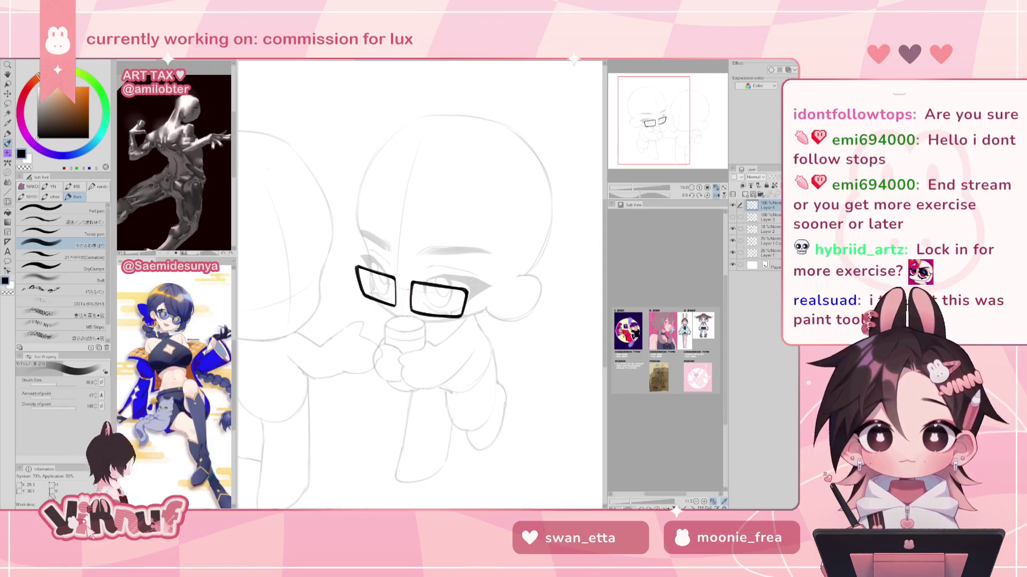
mouse_move(413, 282)
mouse_down()
mouse_move(413, 309)
mouse_move(410, 283)
mouse_move(396, 303)
mouse_move(395, 293)
mouse_up()
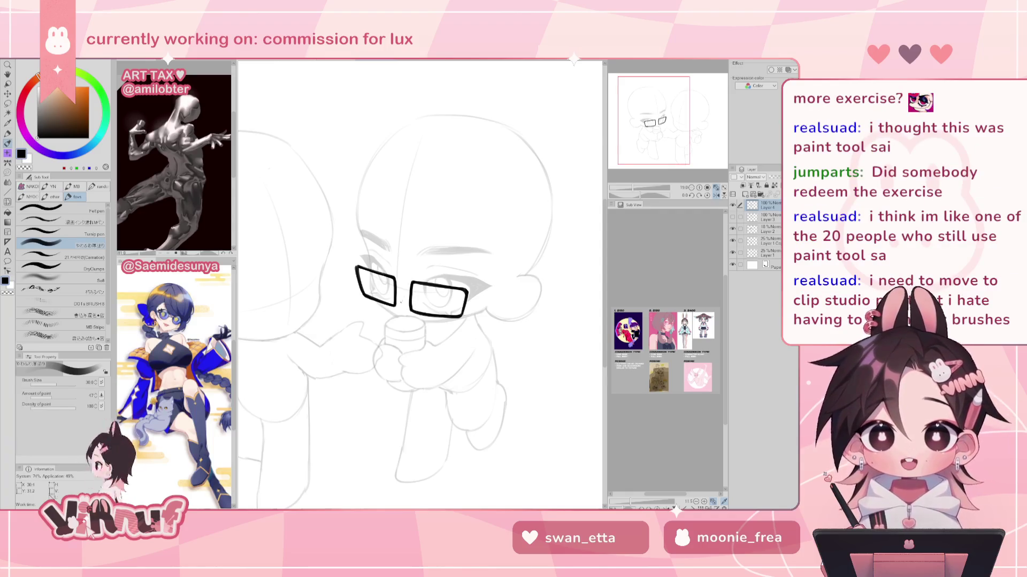
Check the glasses in a mirrored view, then switch to Liquify and enlarge its brush
key(h)
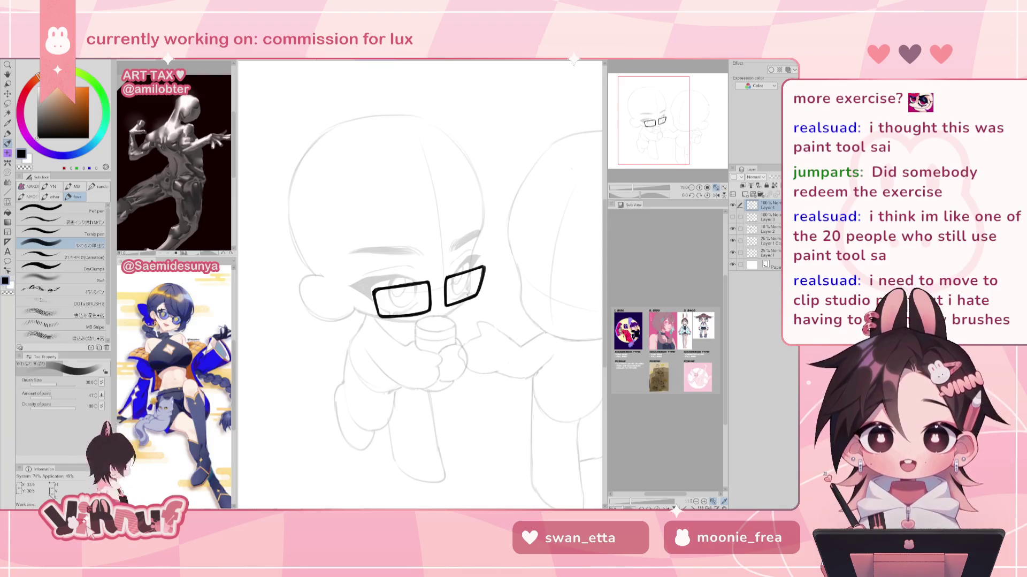
click(717, 195)
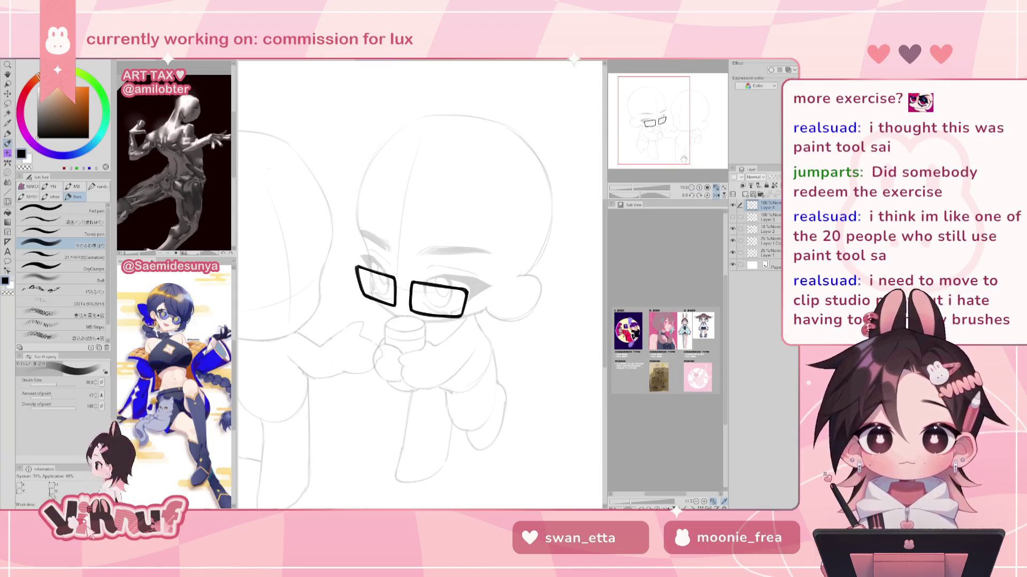
key(j)
click(71, 388)
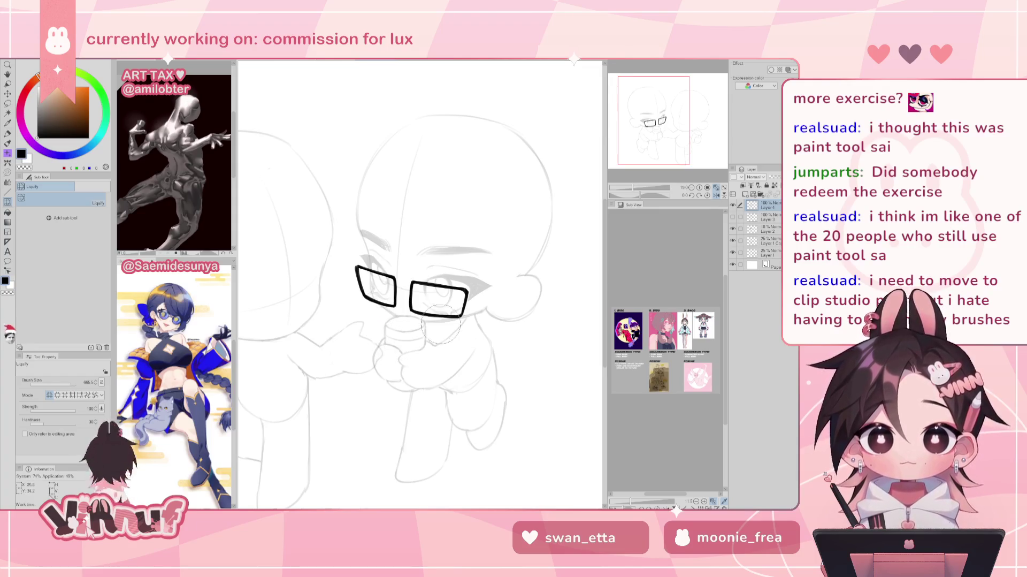
Warp the right lens with a 2000-size Liquify brush, then nudge the glasses up and right
click(77, 385)
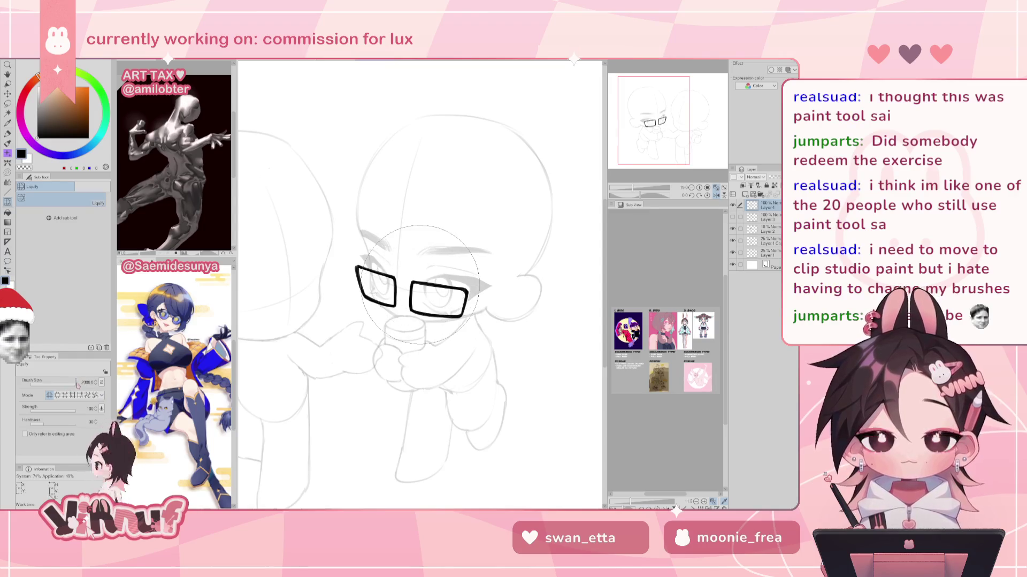
mouse_move(474, 306)
mouse_down()
mouse_move(484, 314)
mouse_move(445, 363)
mouse_up()
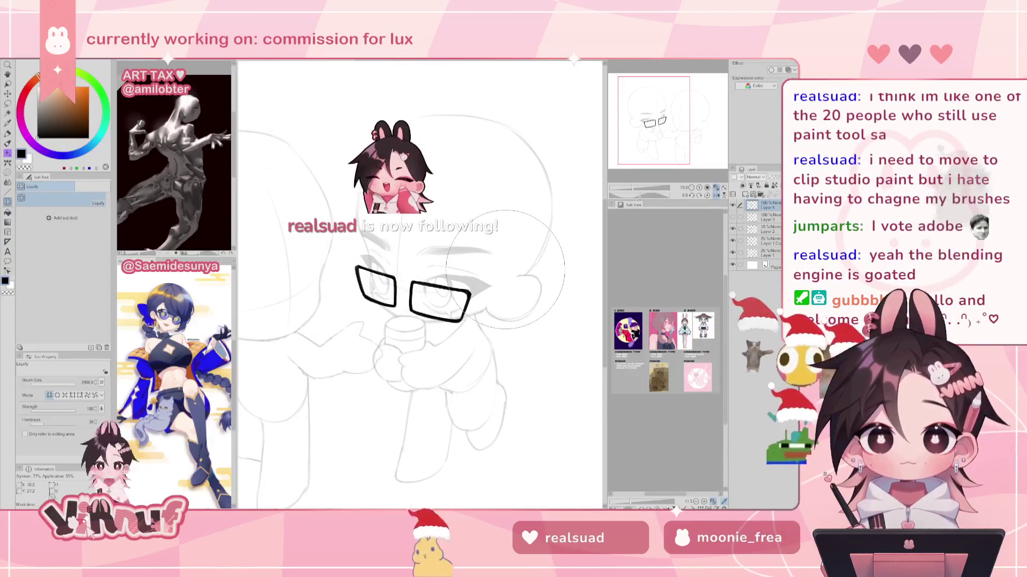
key(h)
key(bracketleft)
key(bracketleft)
key(bracketleft)
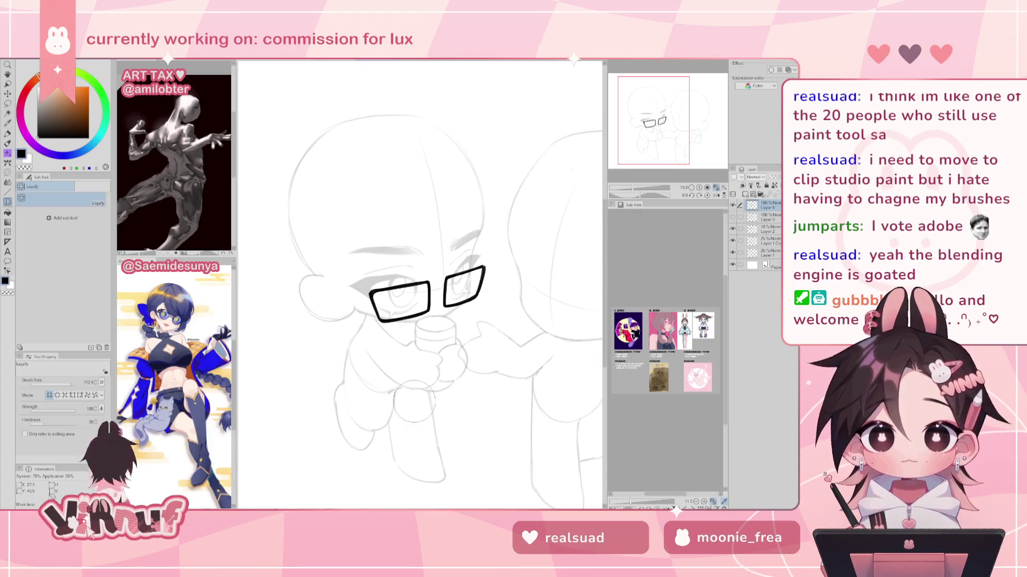
key(k)
drag(449, 305, 452, 304)
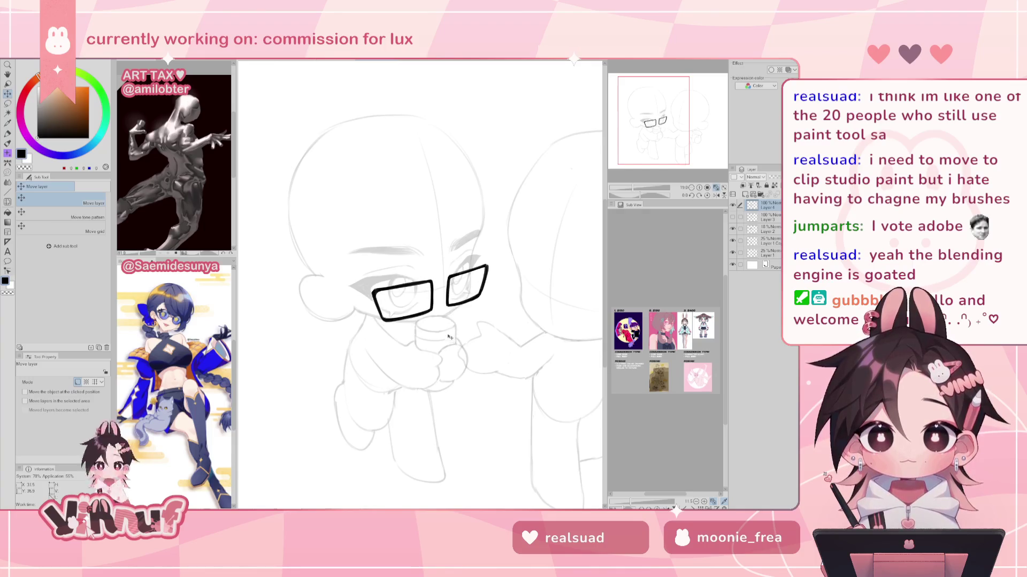
Nudge the glasses slightly left and ink a short bridge joining the two lenses
drag(452, 308, 451, 309)
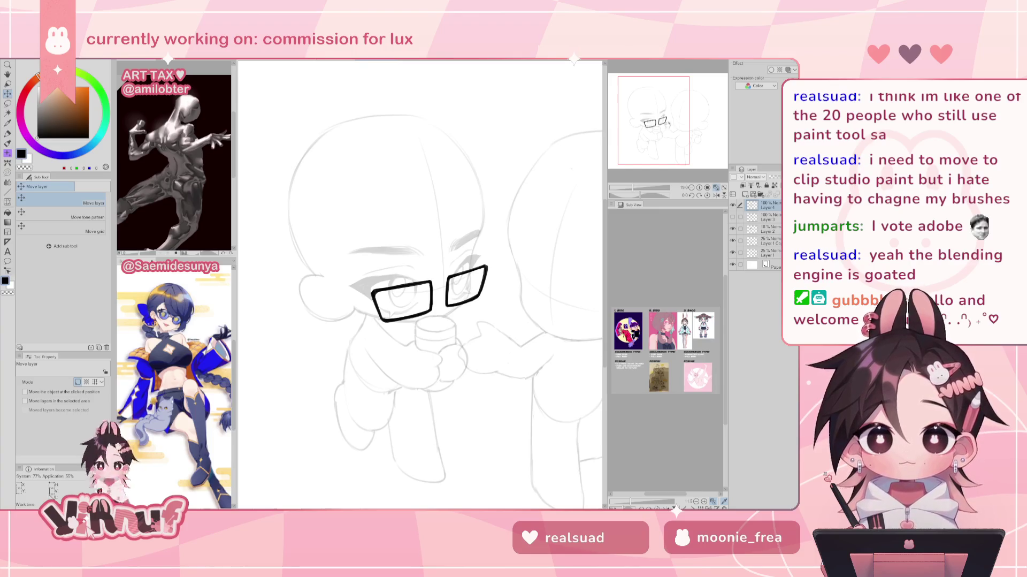
drag(668, 124, 669, 124)
key(p)
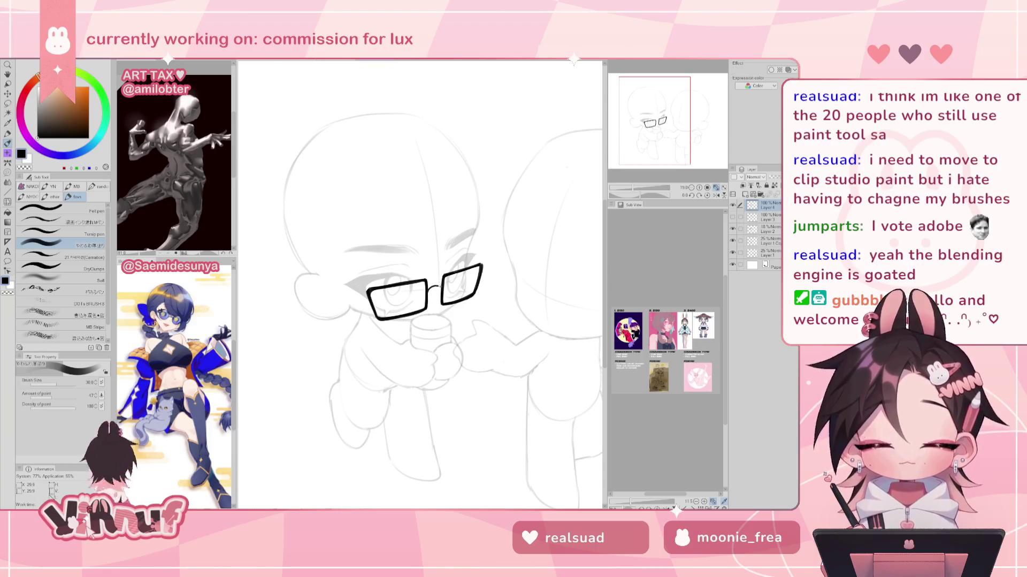
drag(427, 290, 442, 284)
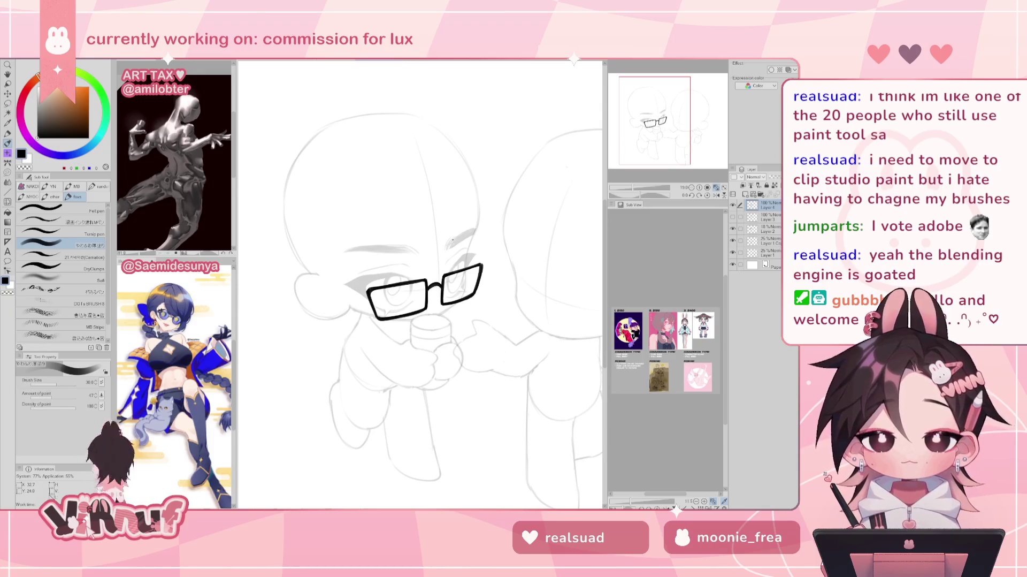
Show the hidden hair linework again and select Layer 2
scroll(454, 241, down, 3)
click(732, 217)
click(762, 229)
Set Layer 2 to 100% opacity and make Layer 4 the active layer
key(0)
click(765, 217)
click(765, 205)
Mirror the canvas to check proportions, flip it back, and select the Liquify tool
scroll(592, 220, down, 2)
key(h)
scroll(593, 221, up, 3)
key(h)
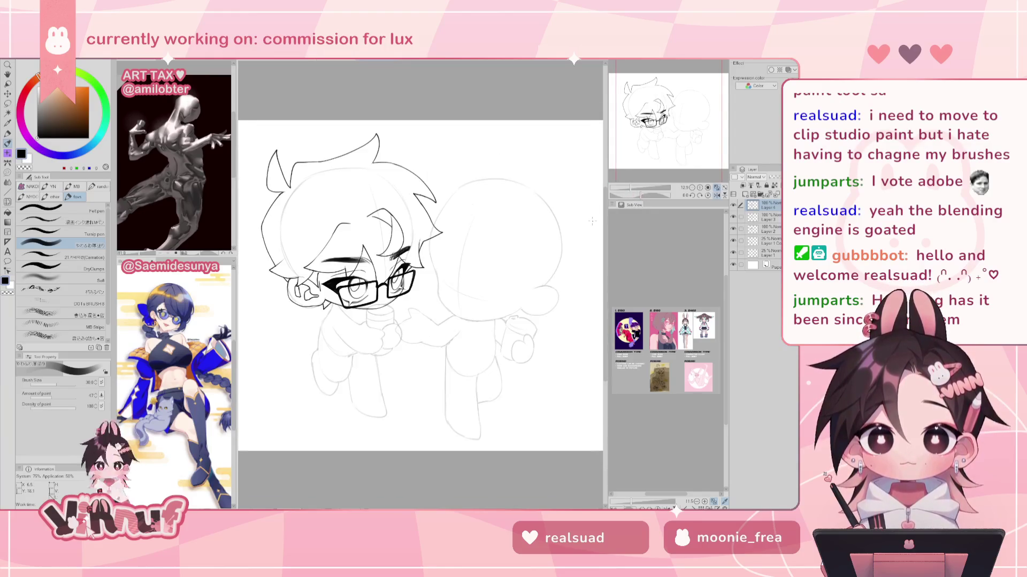
key(j)
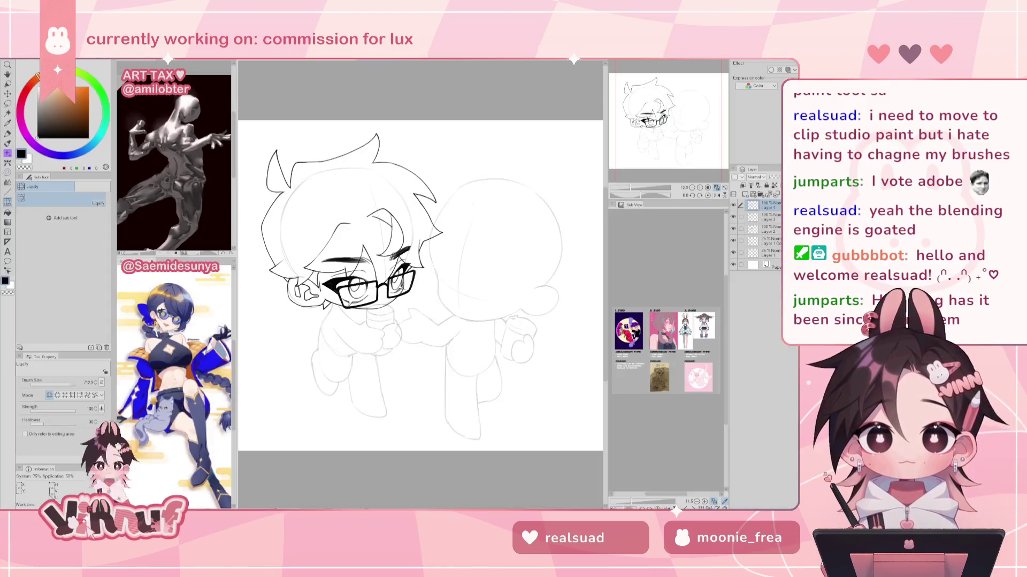
Zoom in on the first character's face and reset the canvas rotation to upright
drag(630, 187, 622, 167)
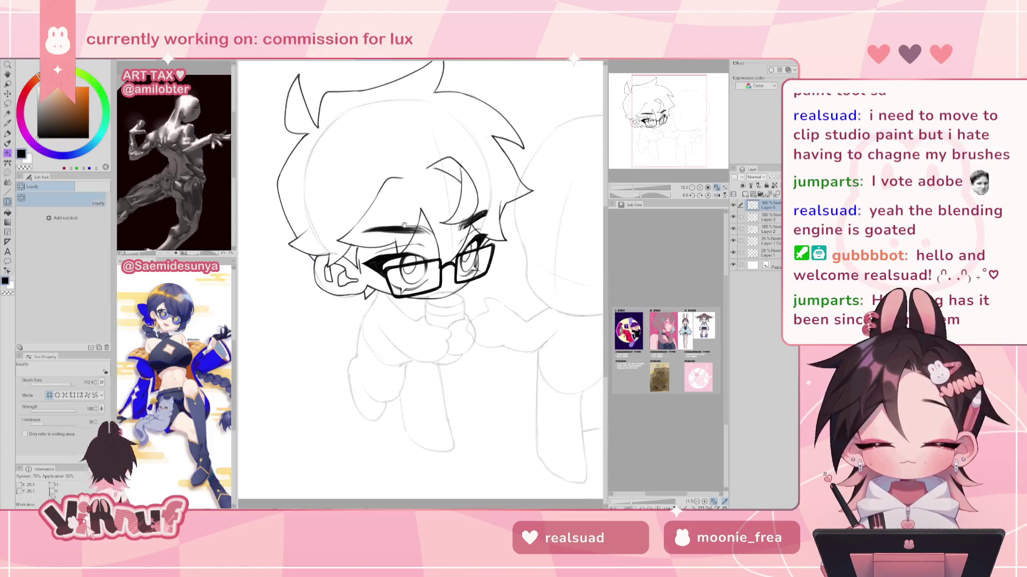
key(p)
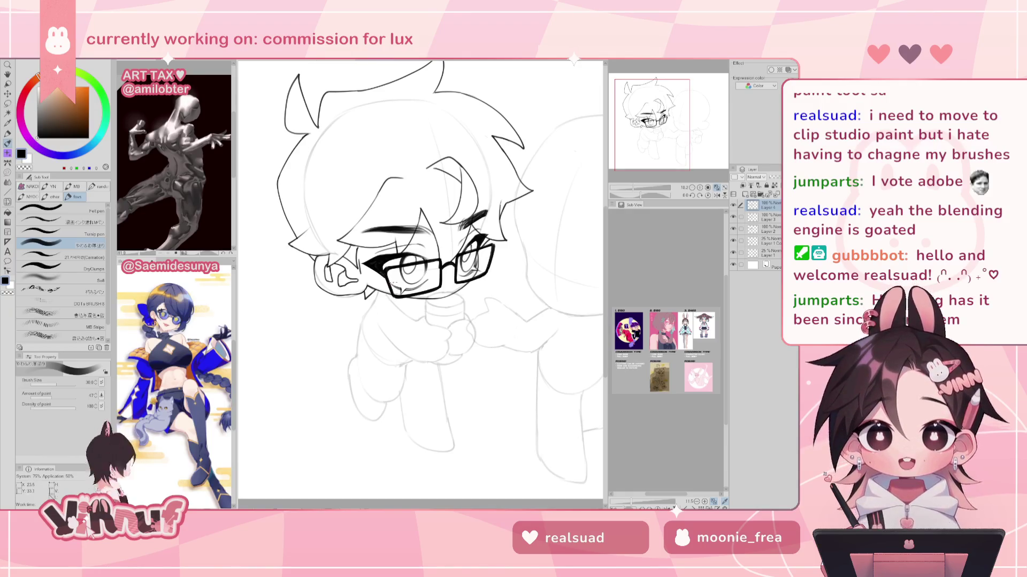
key(h)
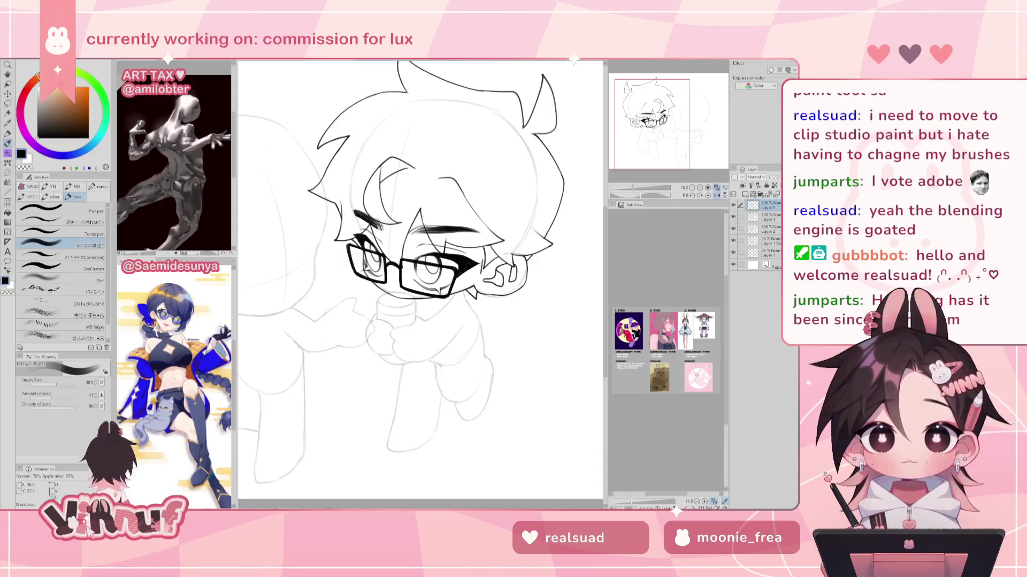
key(l)
key(bracketleft)
key(h)
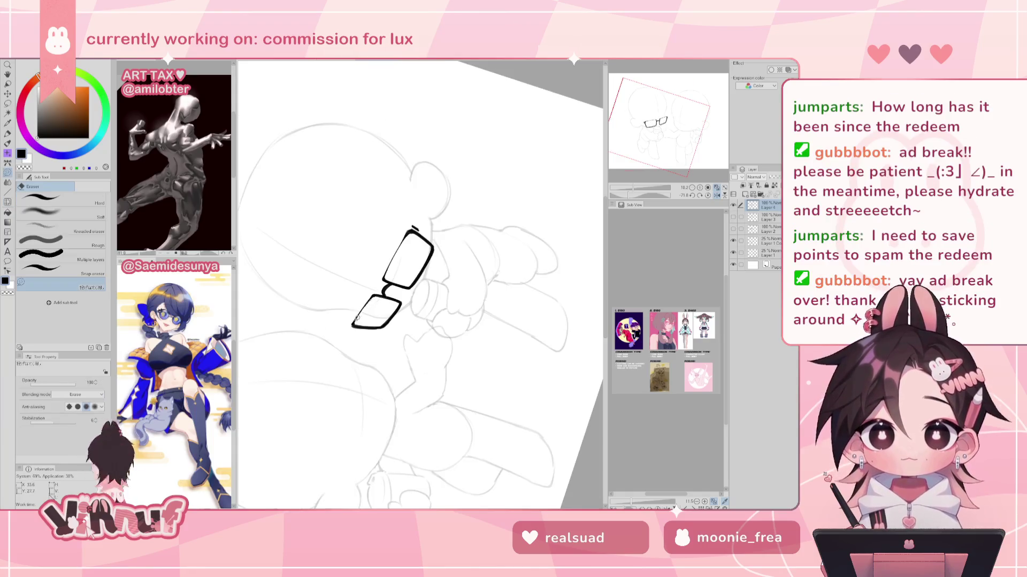
click(709, 196)
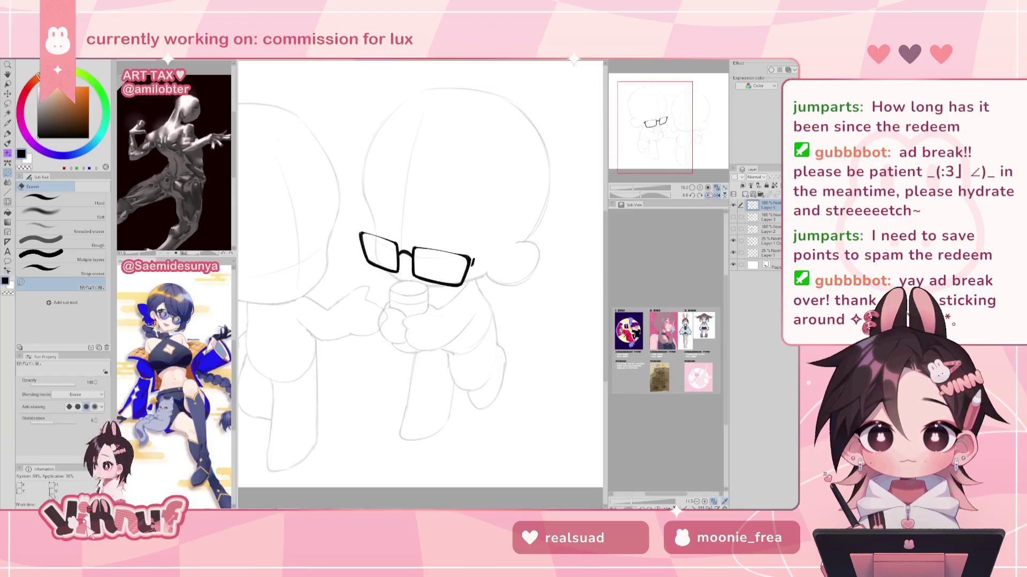
key(p)
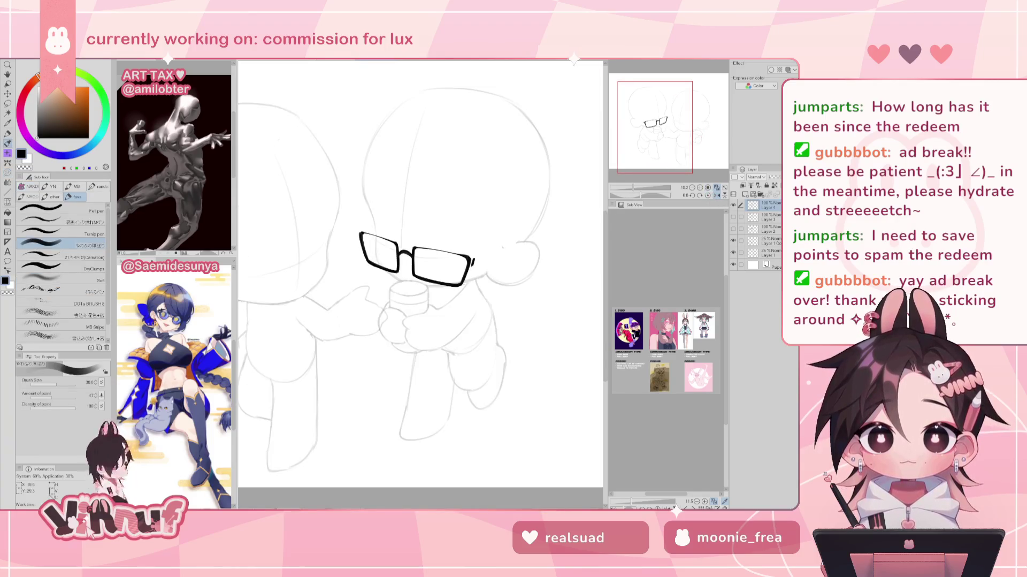
Draw a trial temple arm from the left lens, then undo it
key(h)
key(ctrl+z)
drag(322, 241, 368, 258)
key(ctrl+z)
key(h)
key(ctrl+z)
key(e)
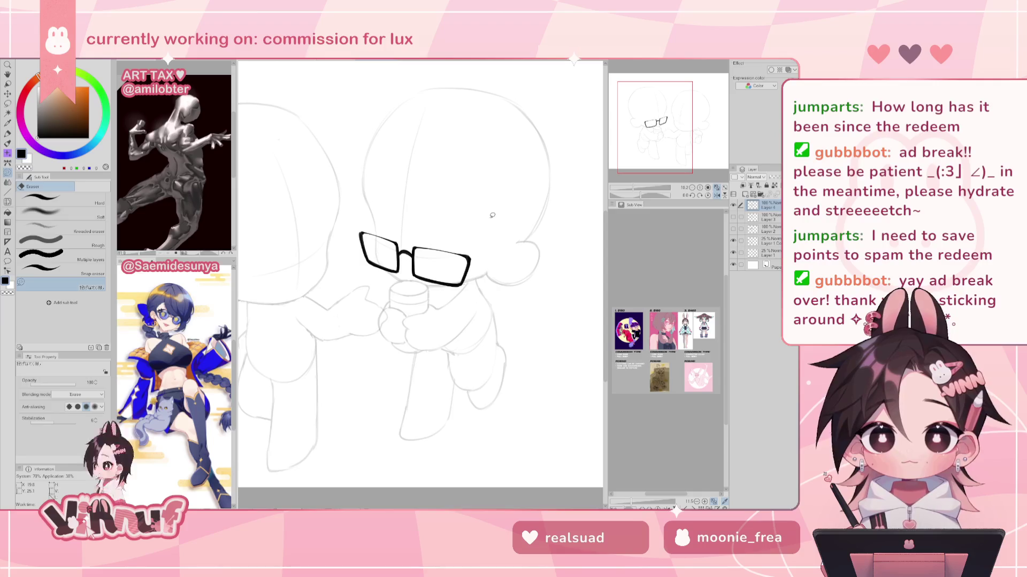
key(p)
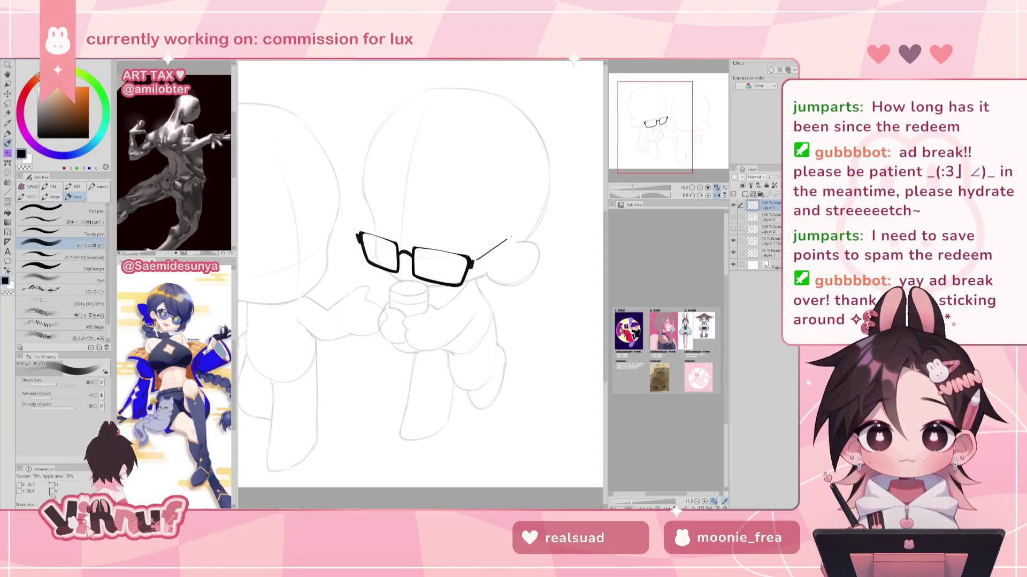
Ink the temple arm from the glasses' right end toward the ear, redrawing it thicker
drag(512, 241, 479, 260)
key(h)
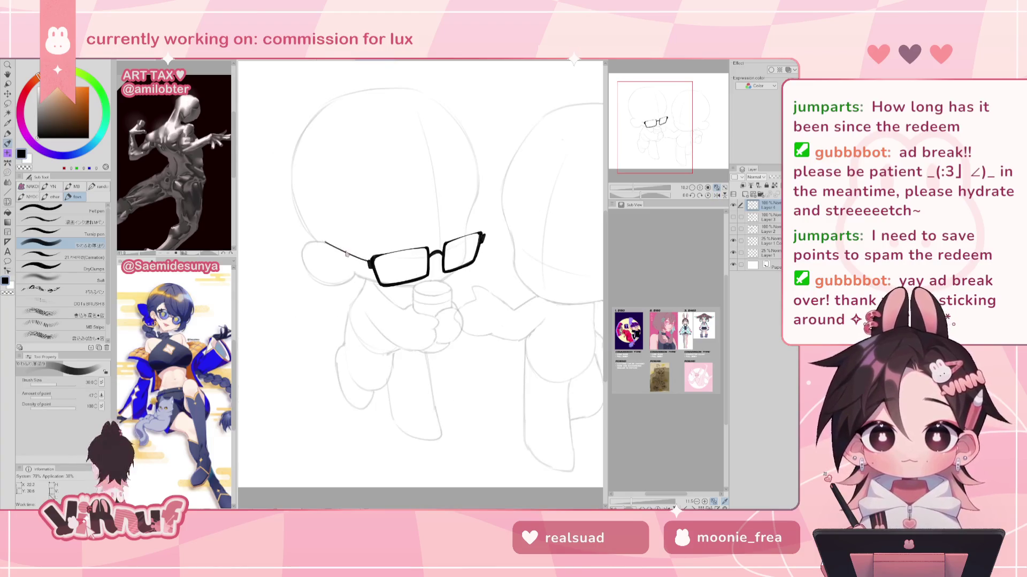
drag(325, 242, 368, 261)
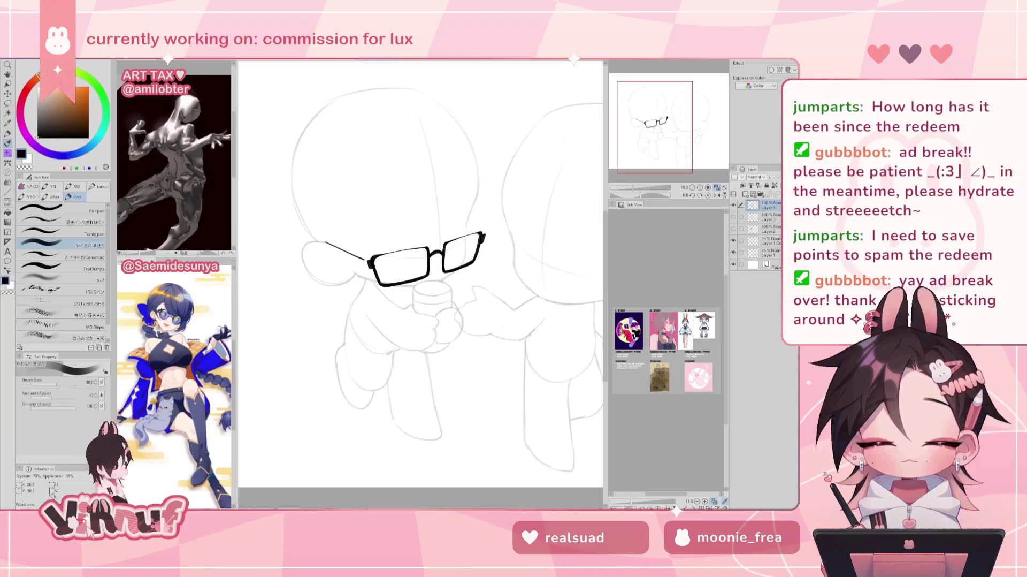
drag(326, 243, 364, 263)
key(ctrl+z)
key(h)
mouse_move(481, 161)
mouse_down()
mouse_move(460, 224)
mouse_move(473, 246)
mouse_up()
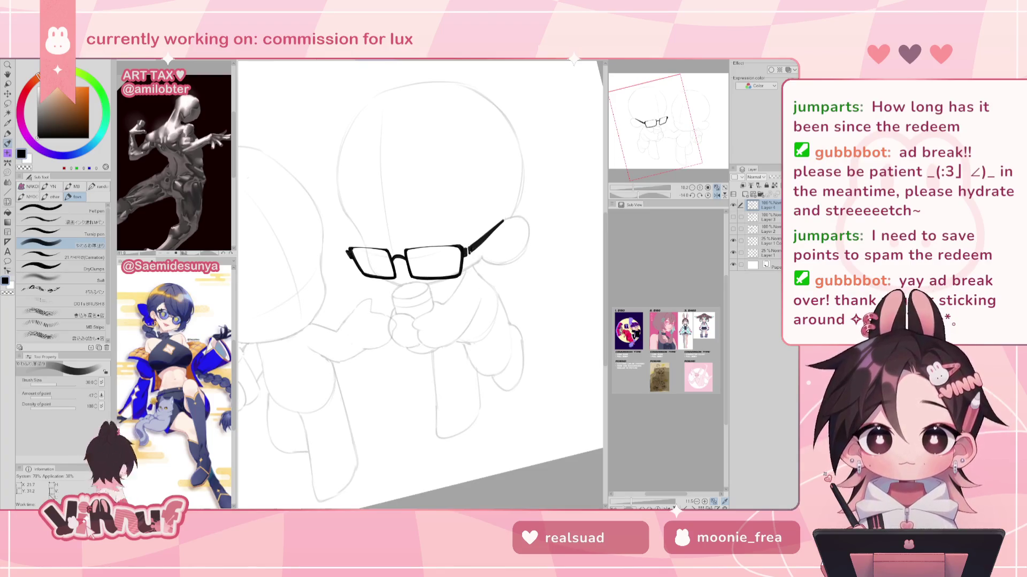
key(e)
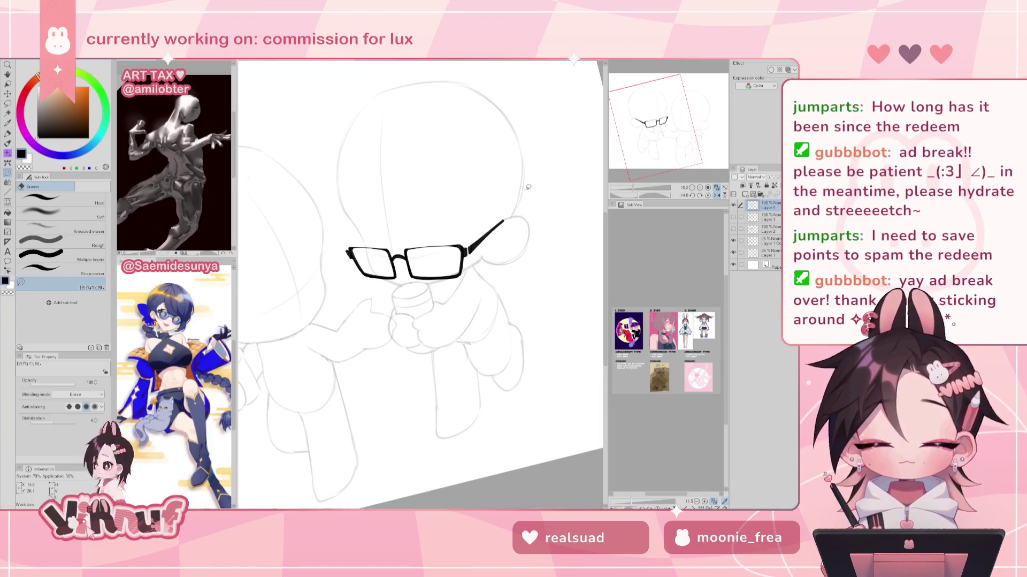
key(p)
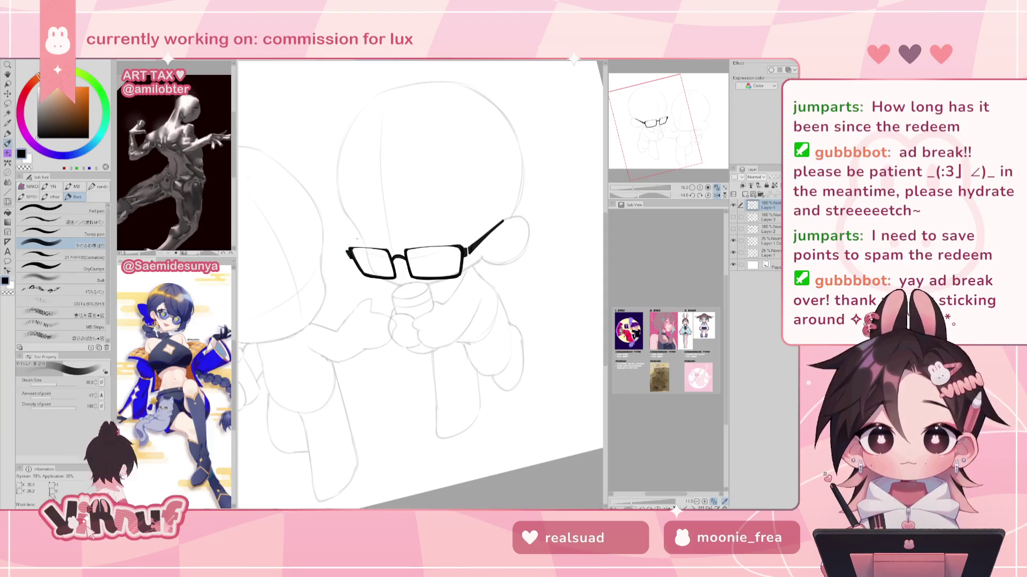
Show the hidden eye and hair layers and touch up the glasses' right corner
key(h)
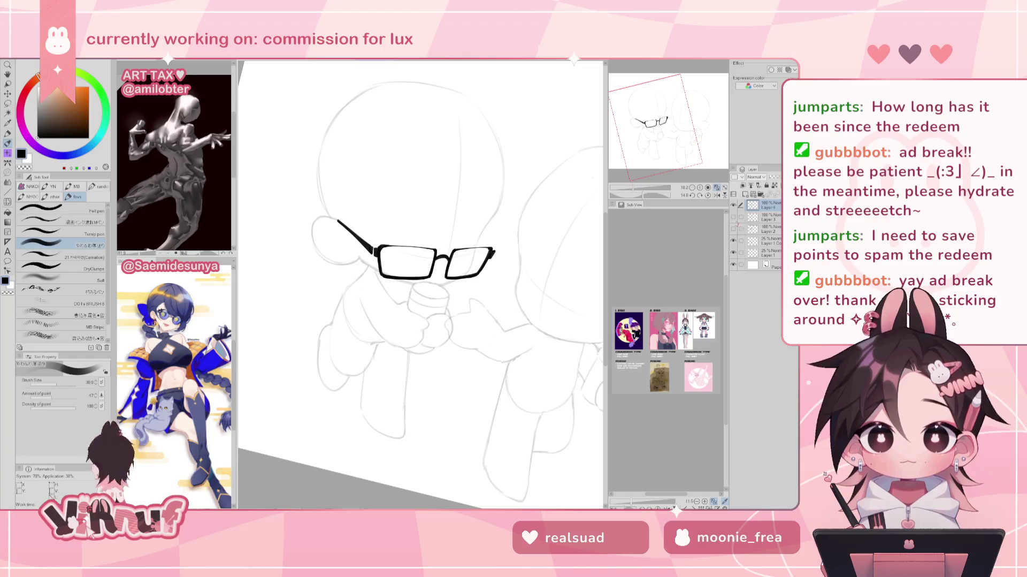
click(734, 228)
click(734, 216)
click(707, 196)
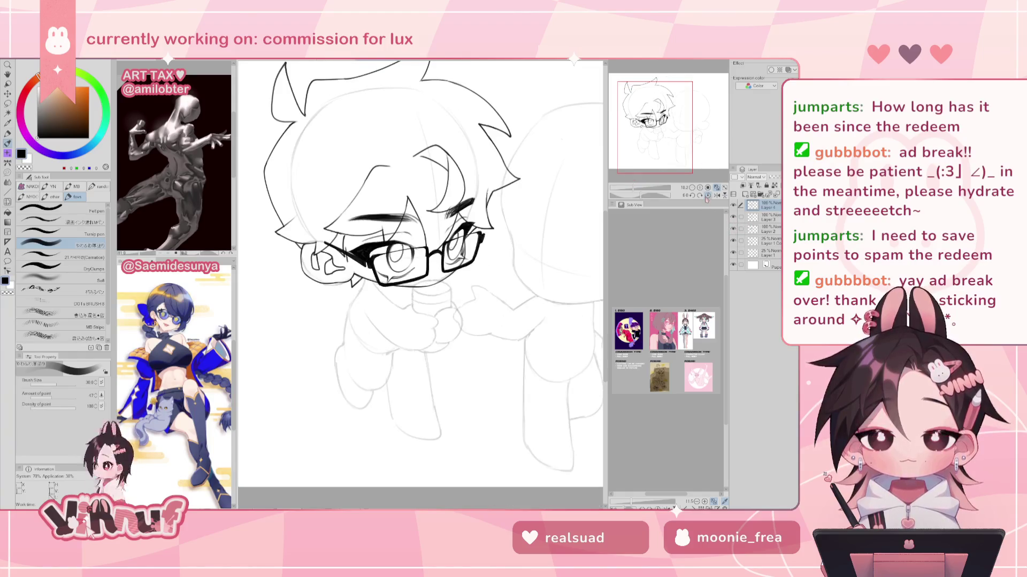
key(e)
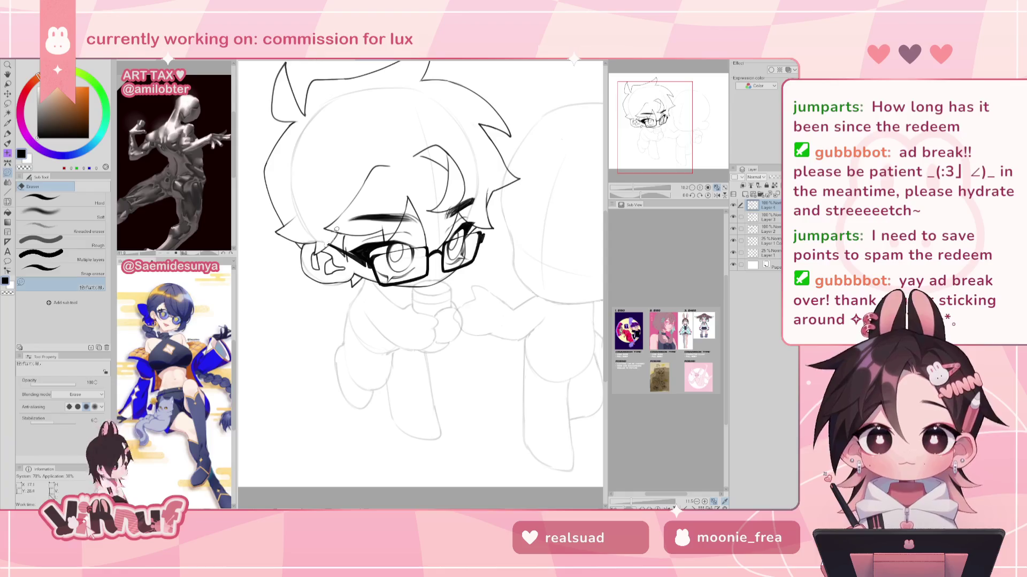
key(p)
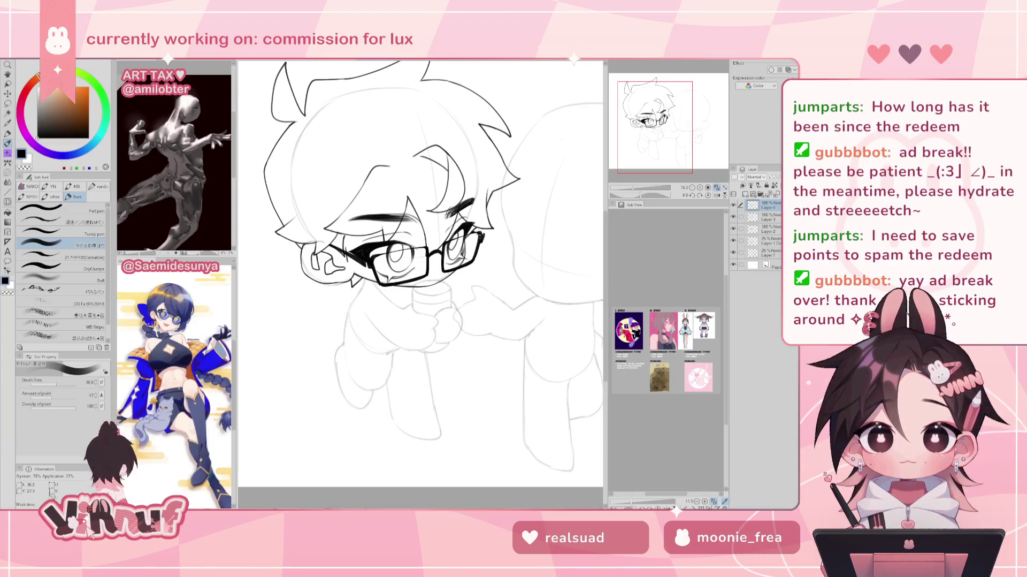
drag(474, 234, 479, 238)
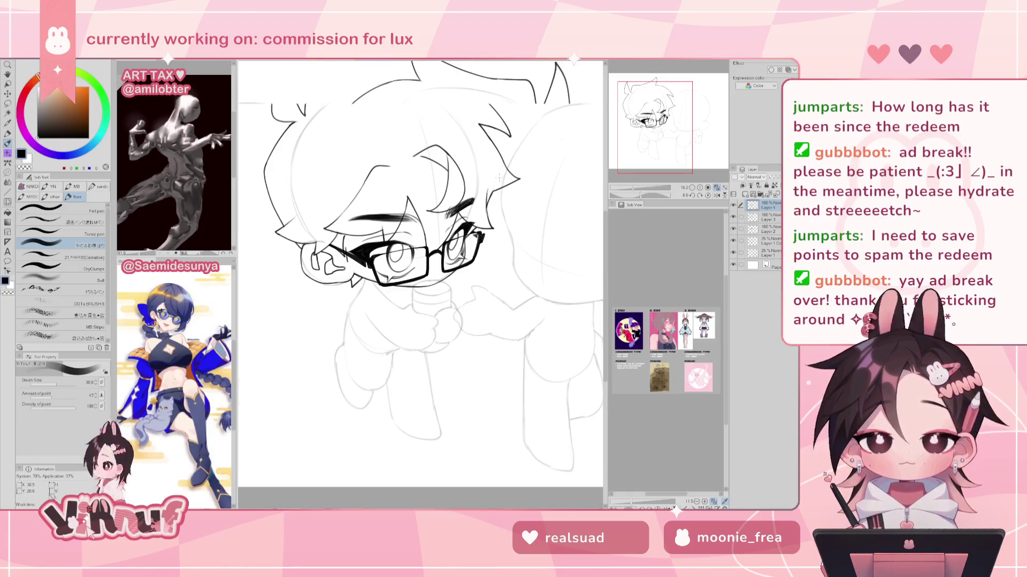
key(h)
key(h)
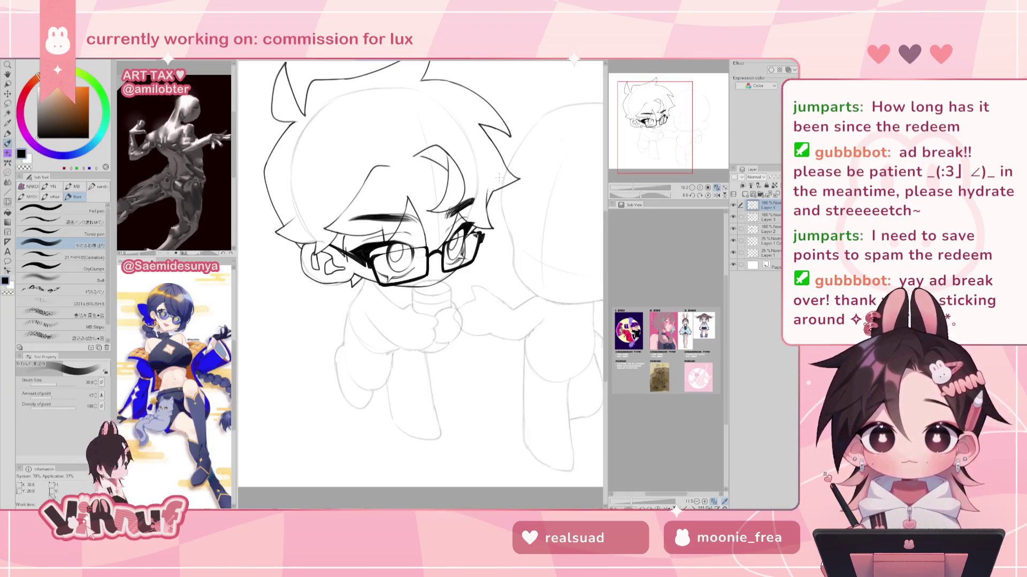
Create Folder 1 and move Layers 4, 3 and 2 into it
mouse_move(685, 121)
mouse_down()
mouse_move(677, 115)
mouse_move(700, 117)
mouse_up()
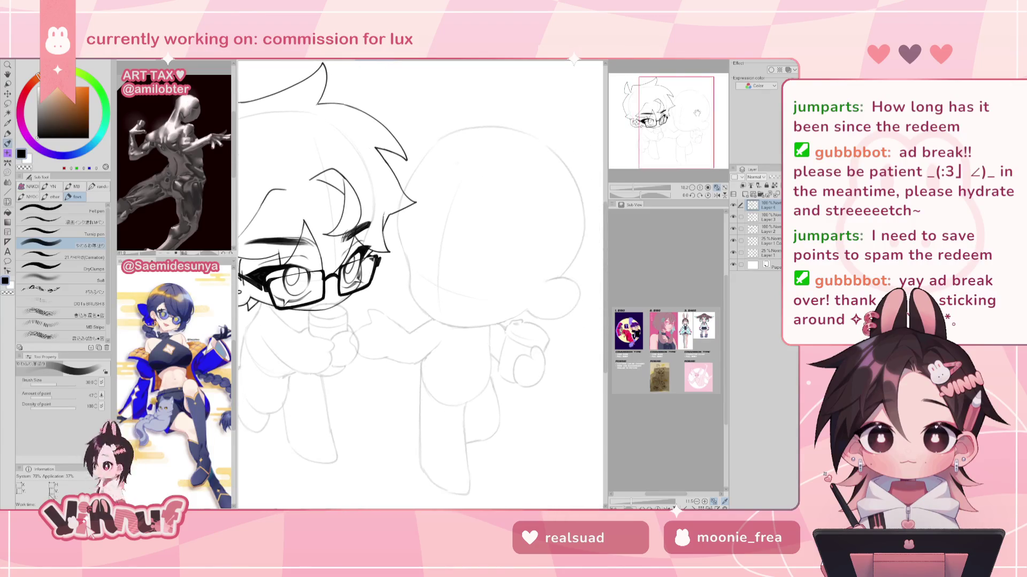
key(ctrl+z)
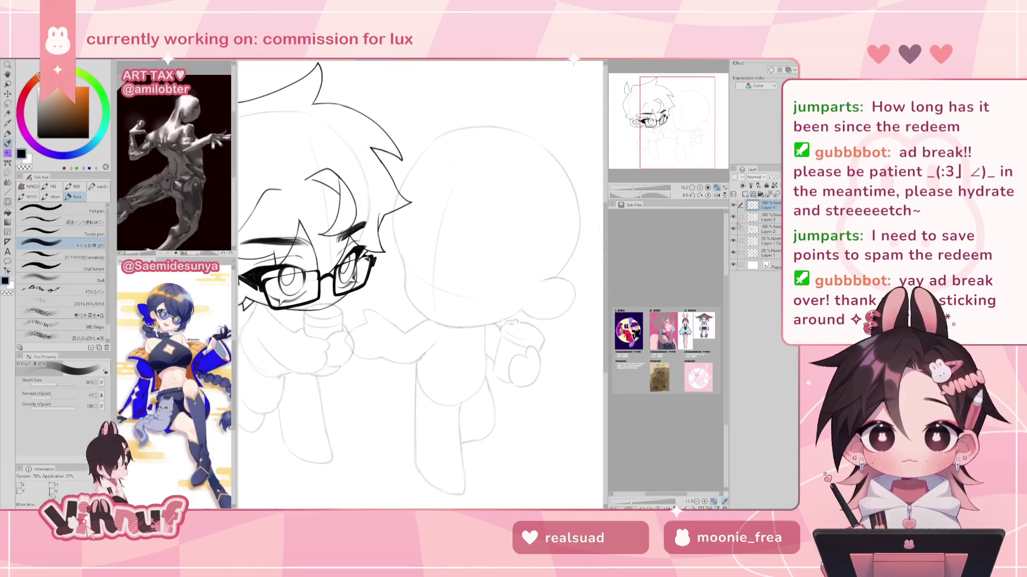
click(761, 193)
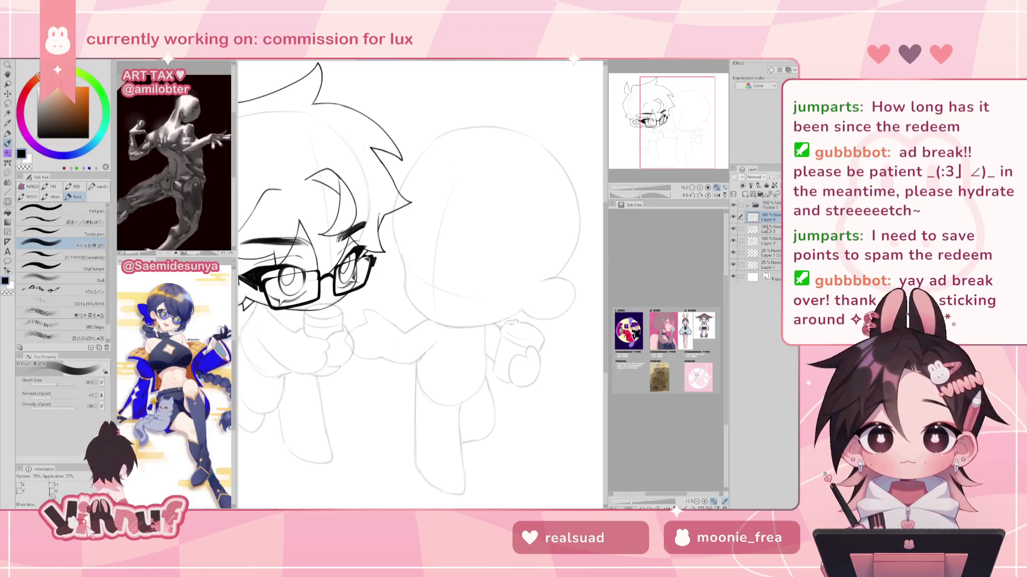
drag(770, 234, 755, 206)
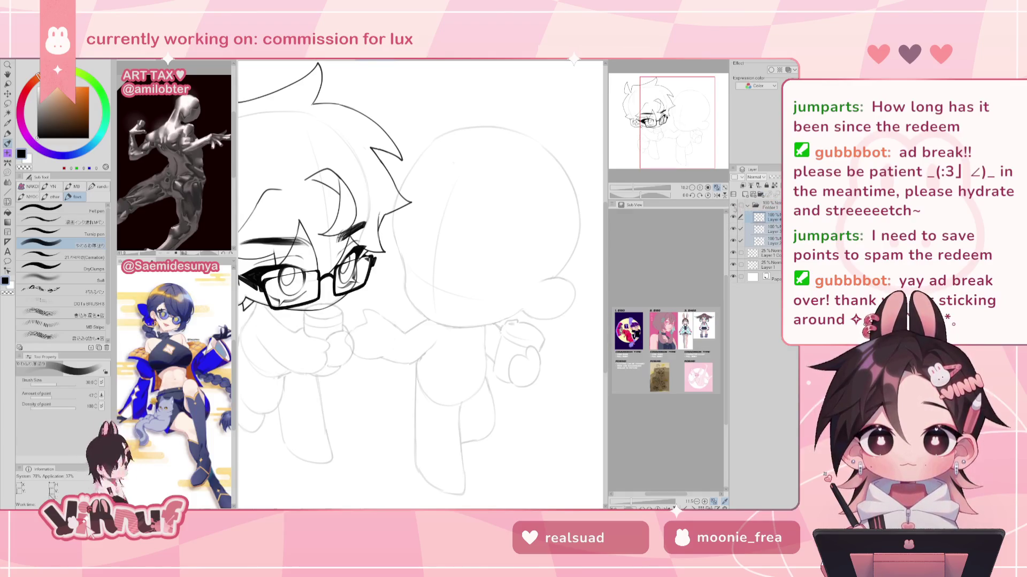
Collapse Folder 1 and add Folder 2 above it for the second character
click(748, 205)
click(761, 193)
scroll(532, 270, right, 3)
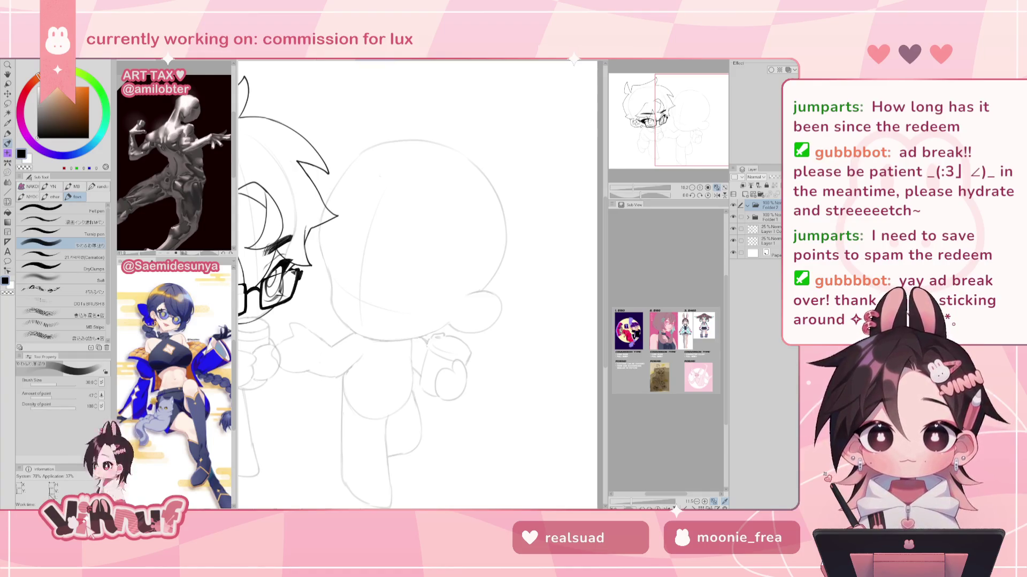
Add a new layer inside Folder 2, undo a stray stroke, and mirror-check the canvas
click(743, 185)
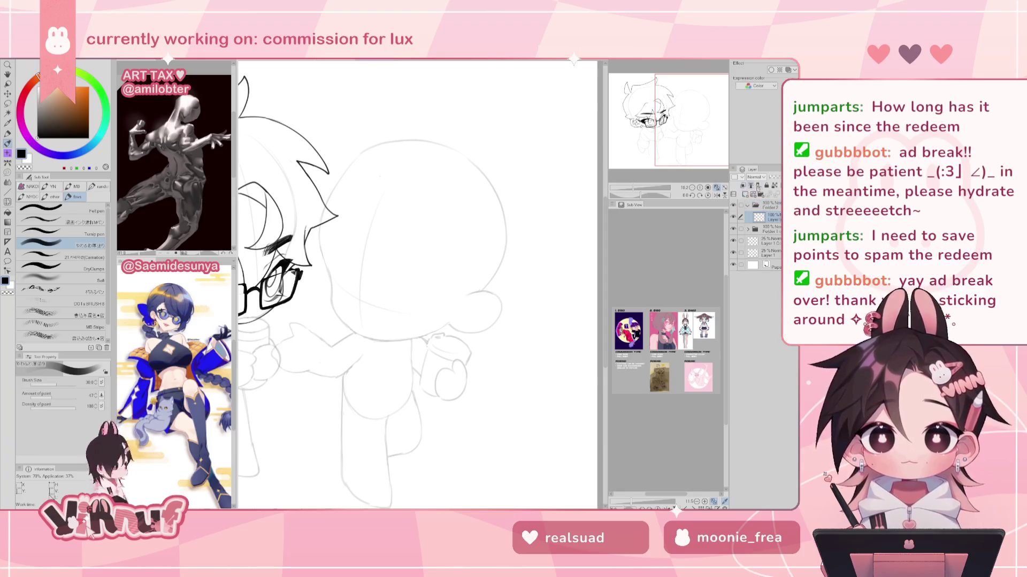
drag(328, 261, 364, 310)
key(ctrl+z)
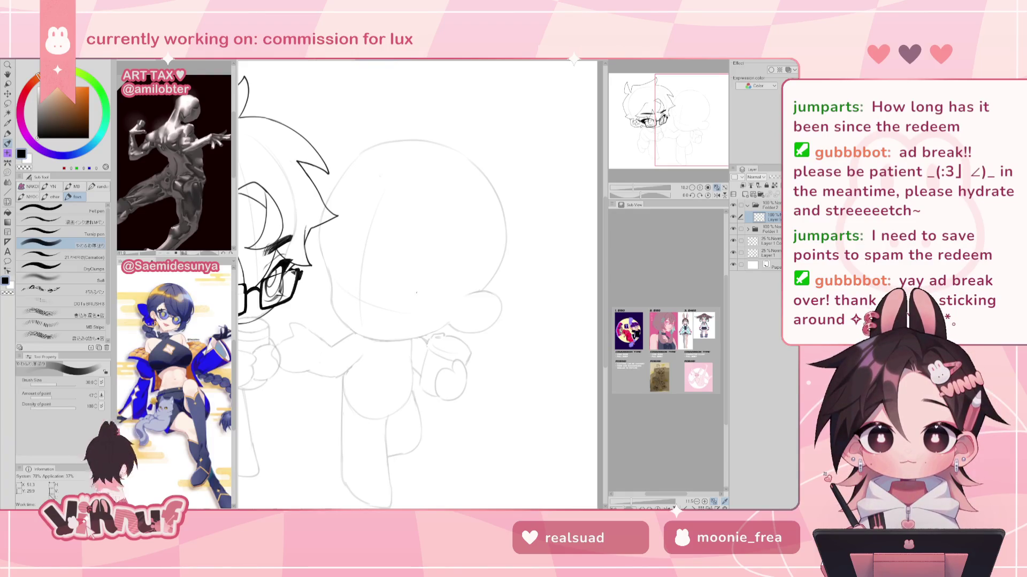
drag(632, 187, 617, 182)
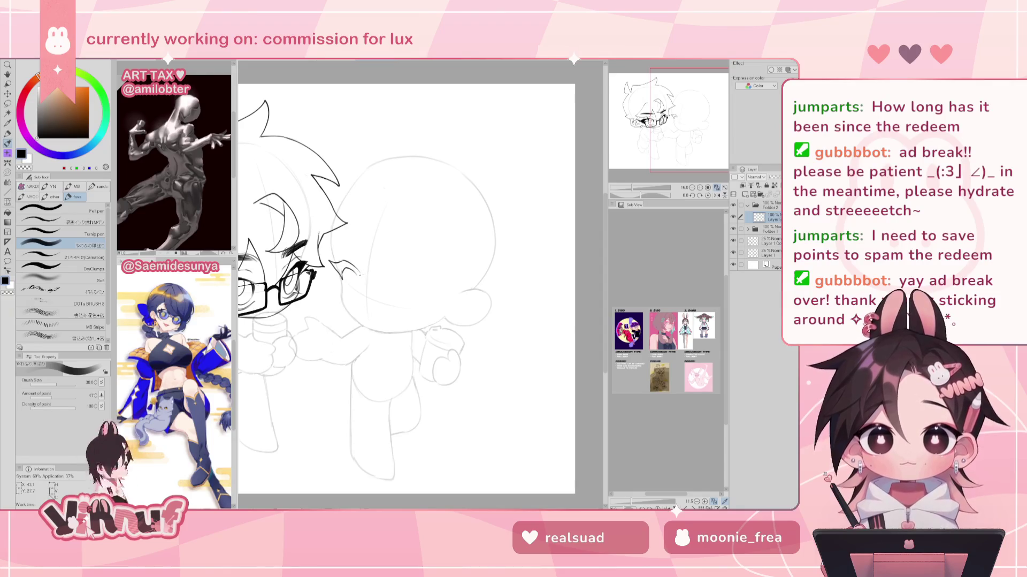
key(h)
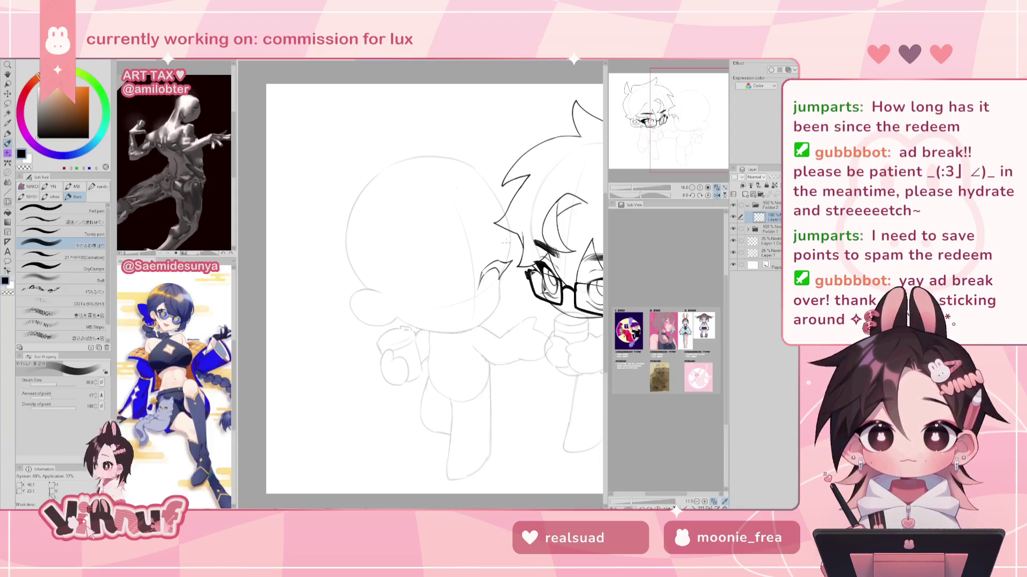
key(h)
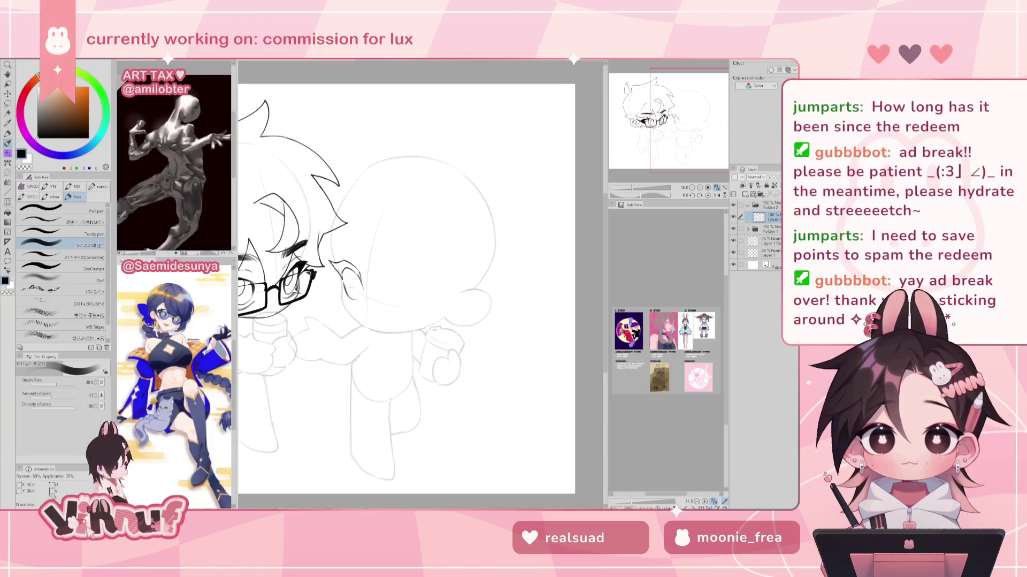
key(h)
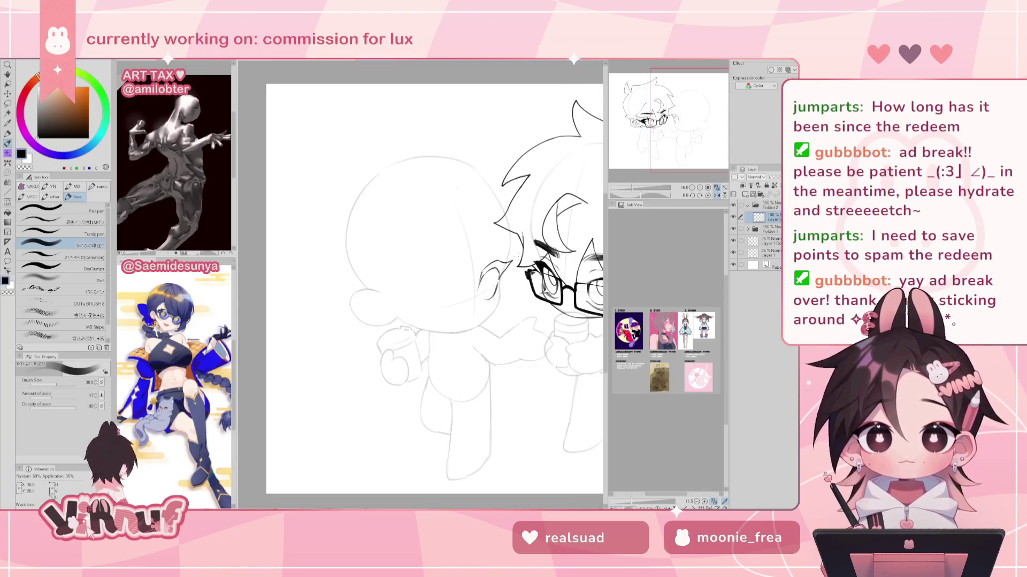
drag(518, 252, 484, 245)
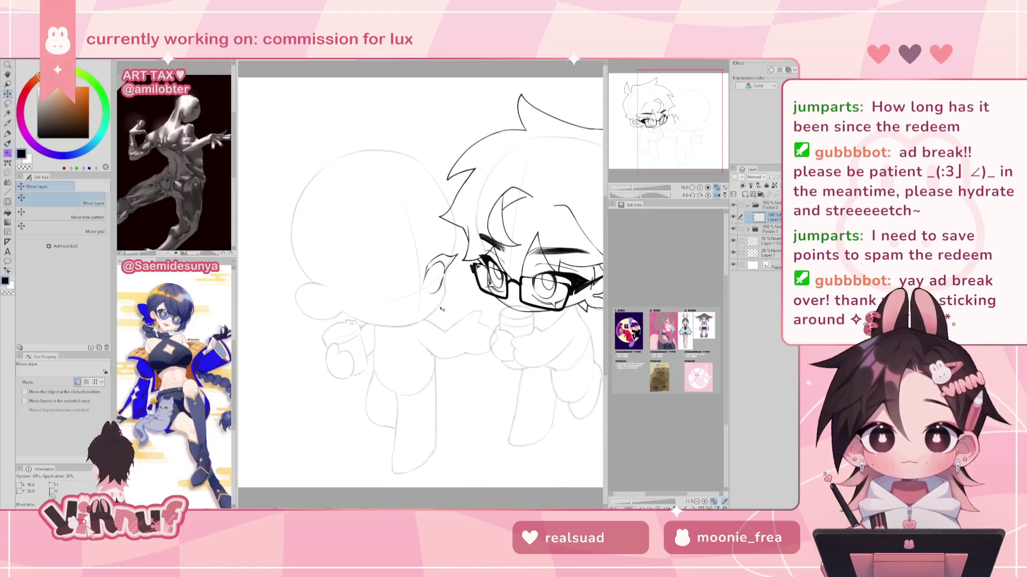
key(k)
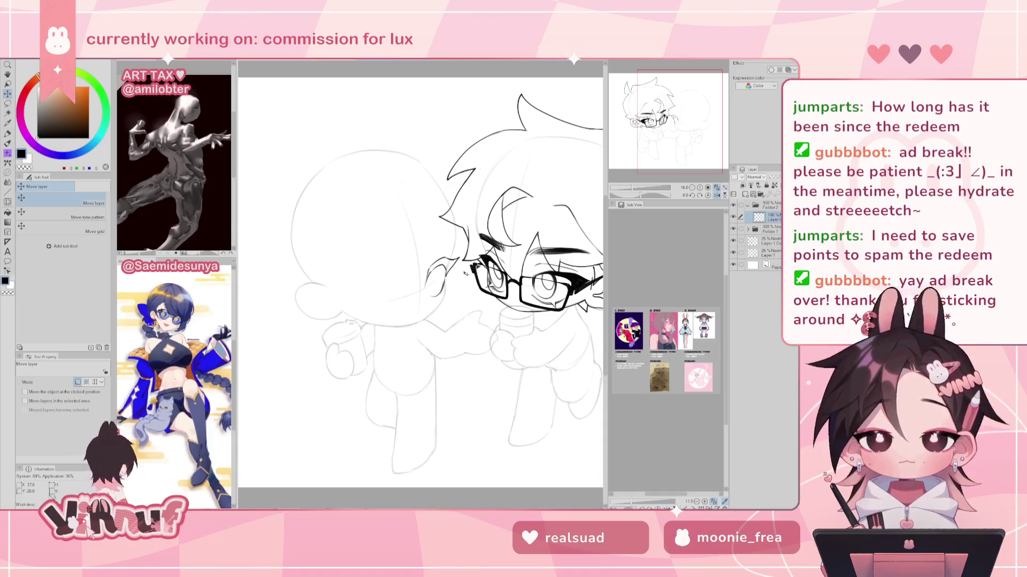
key(e)
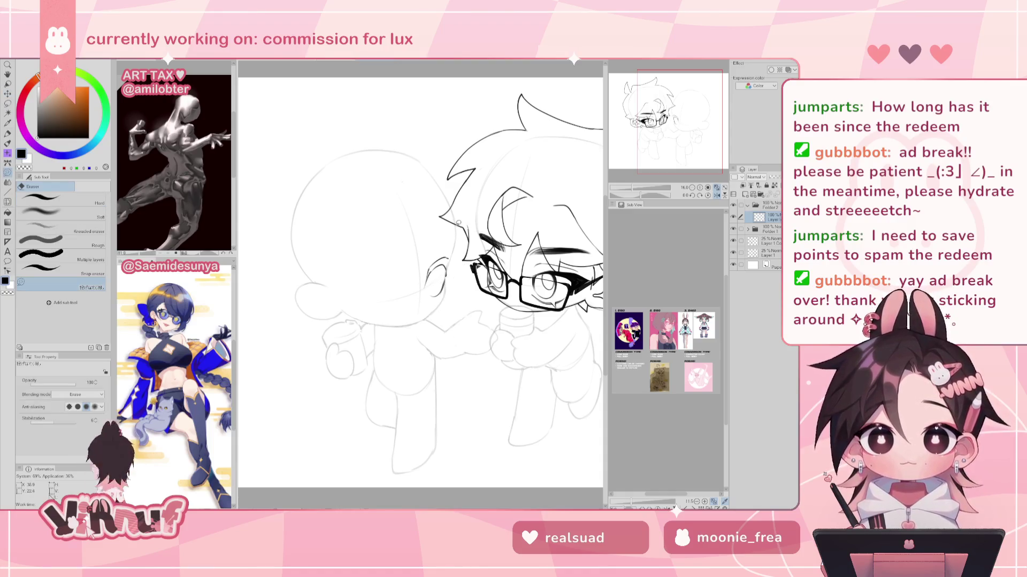
key(p)
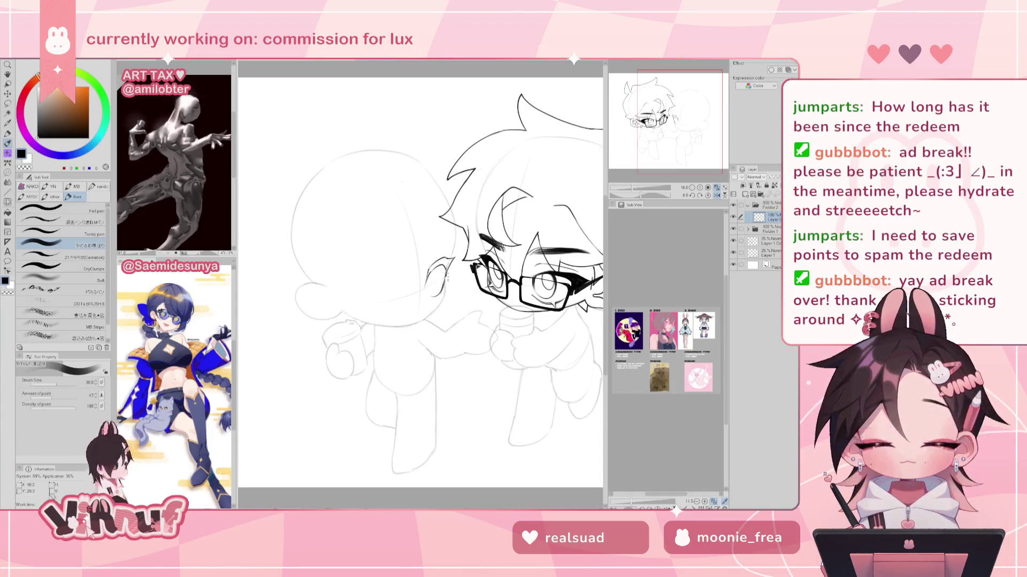
key(h)
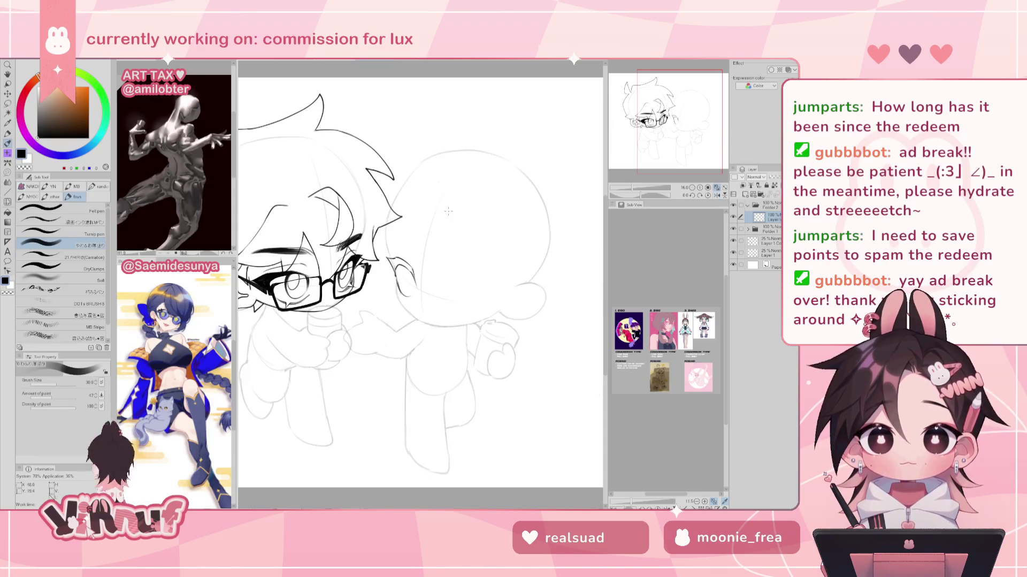
Ink a line joining the top of the ear to the hair, after undoing two ear attempts
key(e)
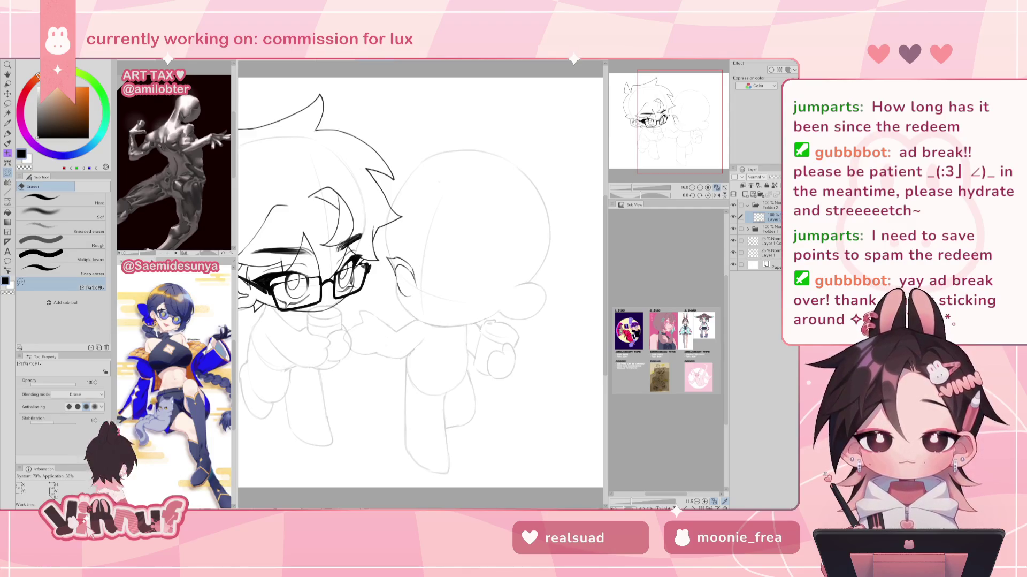
drag(399, 282, 396, 275)
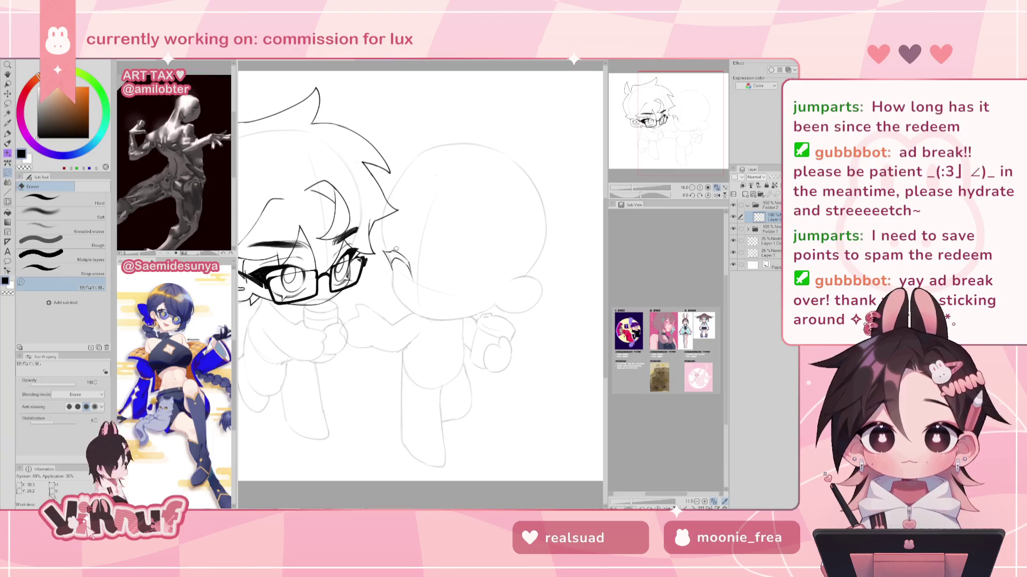
key(p)
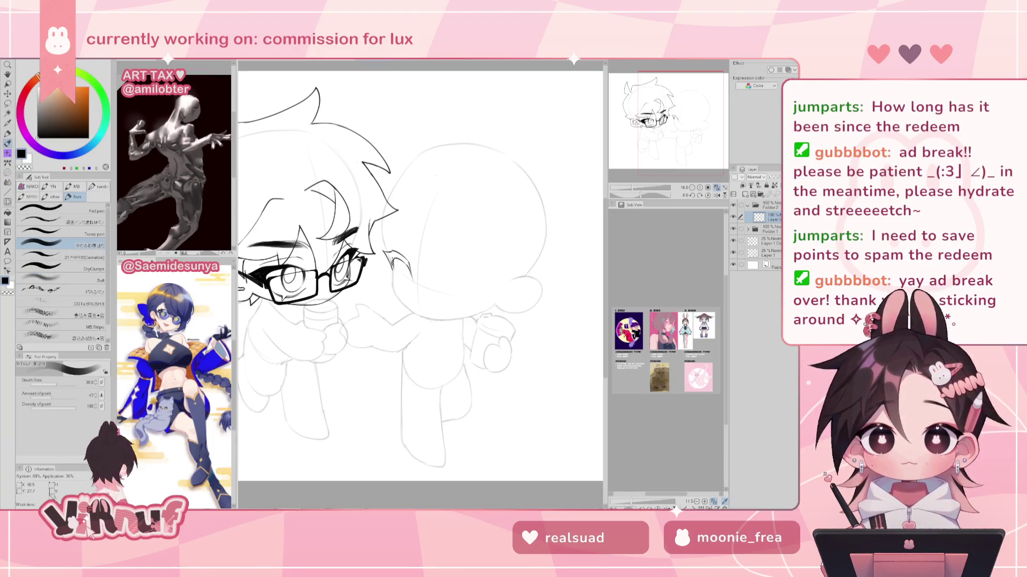
mouse_move(394, 260)
mouse_down()
mouse_move(399, 289)
mouse_move(410, 289)
mouse_up()
key(ctrl+z)
key(ctrl+z)
key(ctrl+z)
key(ctrl+z)
key(h)
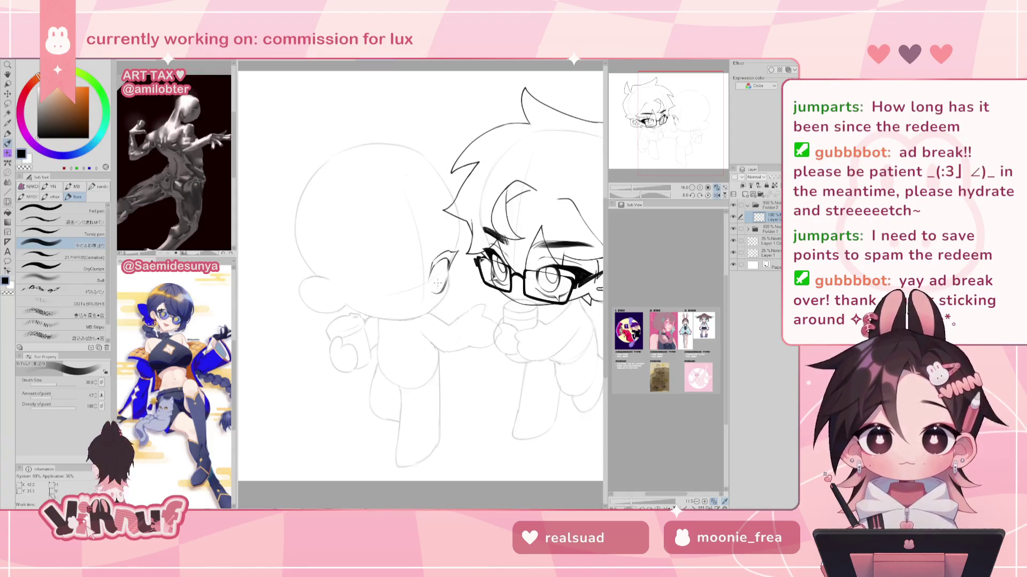
mouse_move(441, 265)
mouse_down()
mouse_move(437, 280)
mouse_move(451, 279)
mouse_move(442, 287)
mouse_move(459, 249)
mouse_up()
key(ctrl+z)
key(ctrl+z)
key(ctrl+z)
key(ctrl+z)
key(ctrl+z)
key(ctrl+z)
key(ctrl+z)
key(ctrl+z)
key(ctrl+z)
key(ctrl+z)
drag(428, 294, 460, 248)
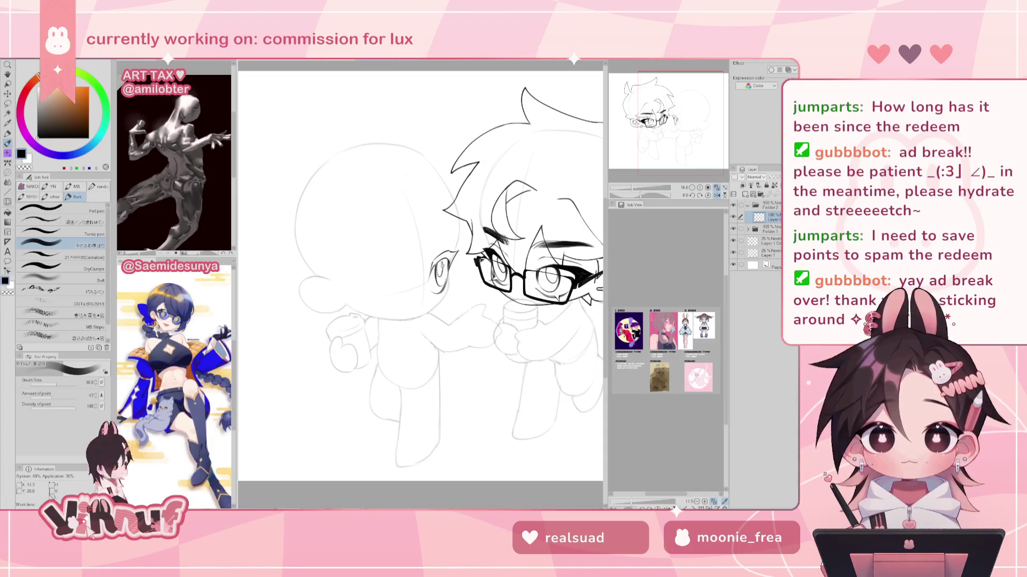
key(h)
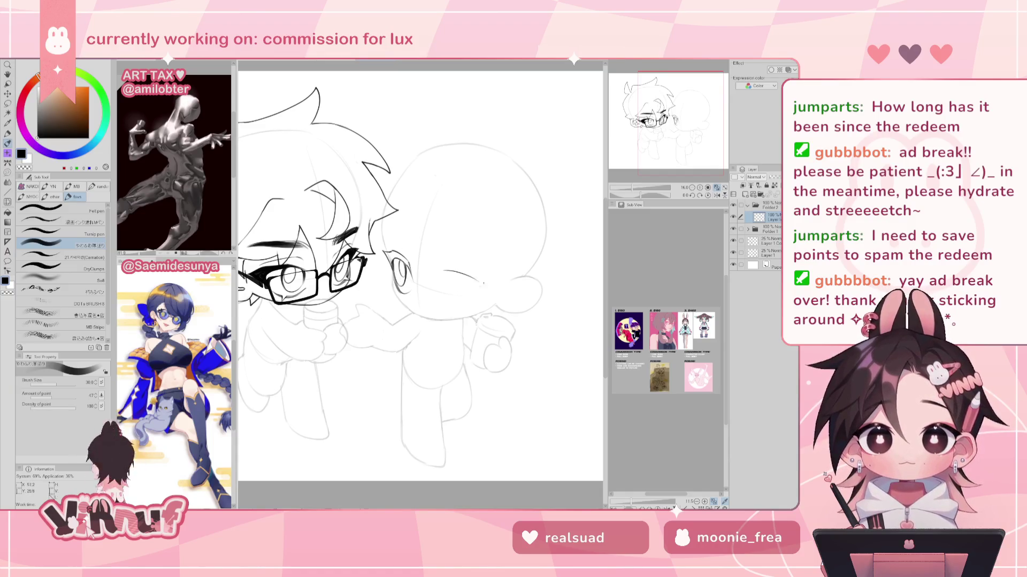
Refine the ear lines with eraser and pen, mirror-checking the canvas throughout
key(h)
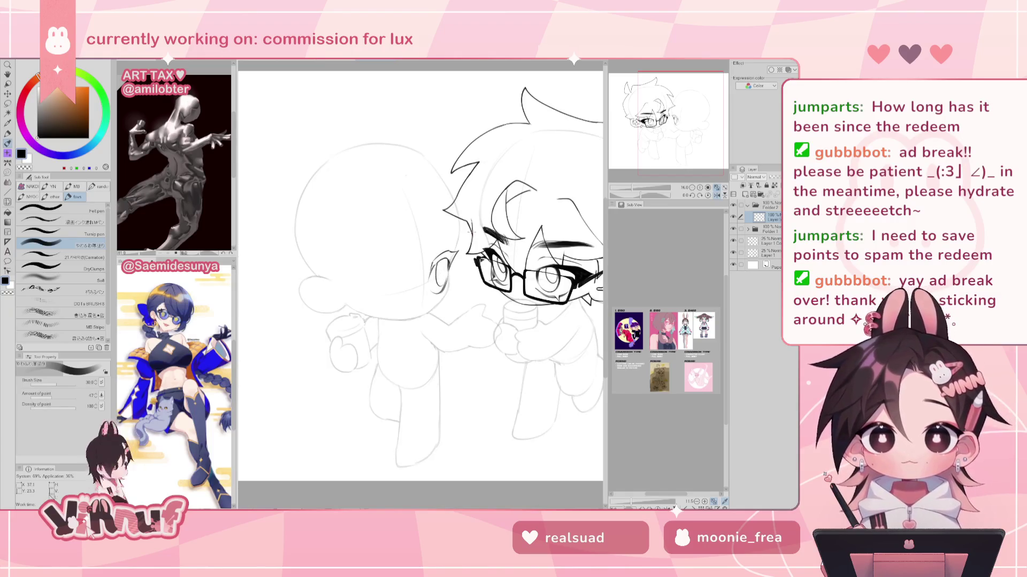
key(h)
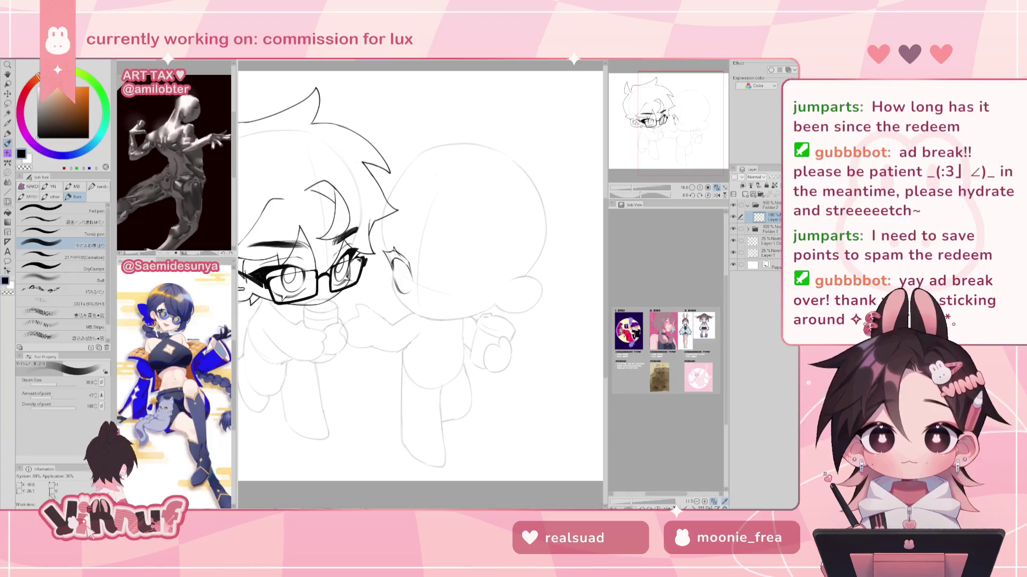
key(e)
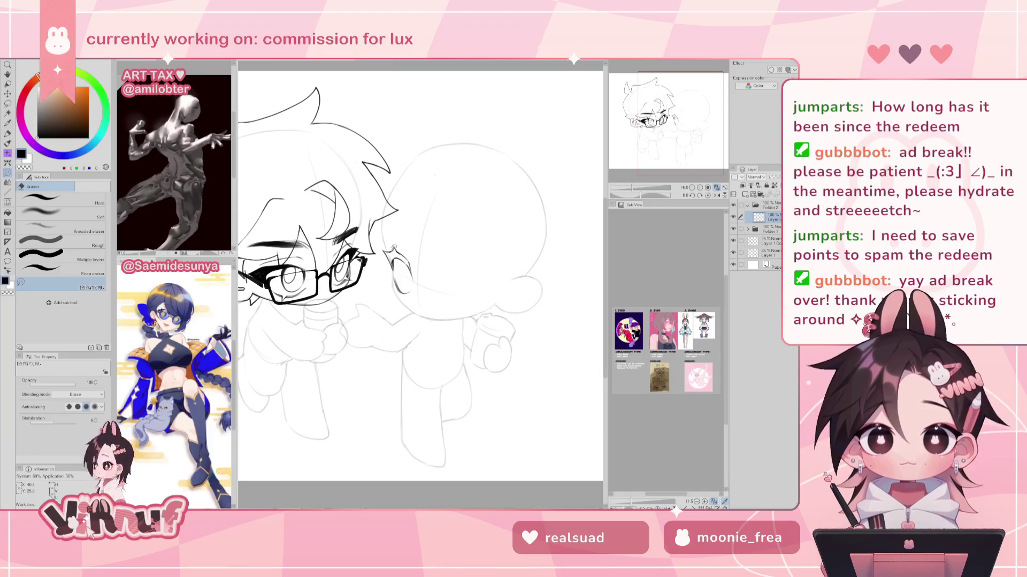
key(h)
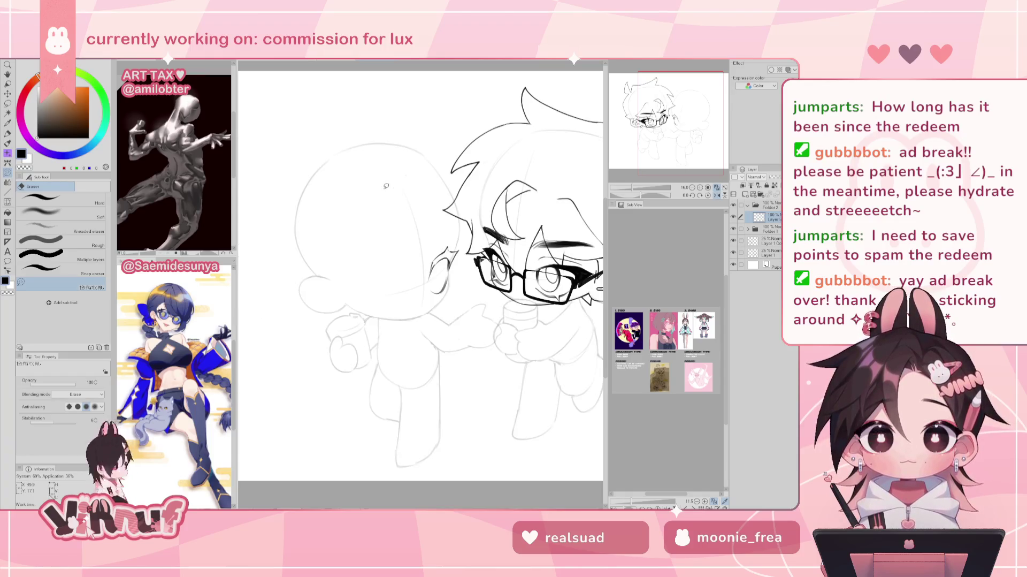
key(b)
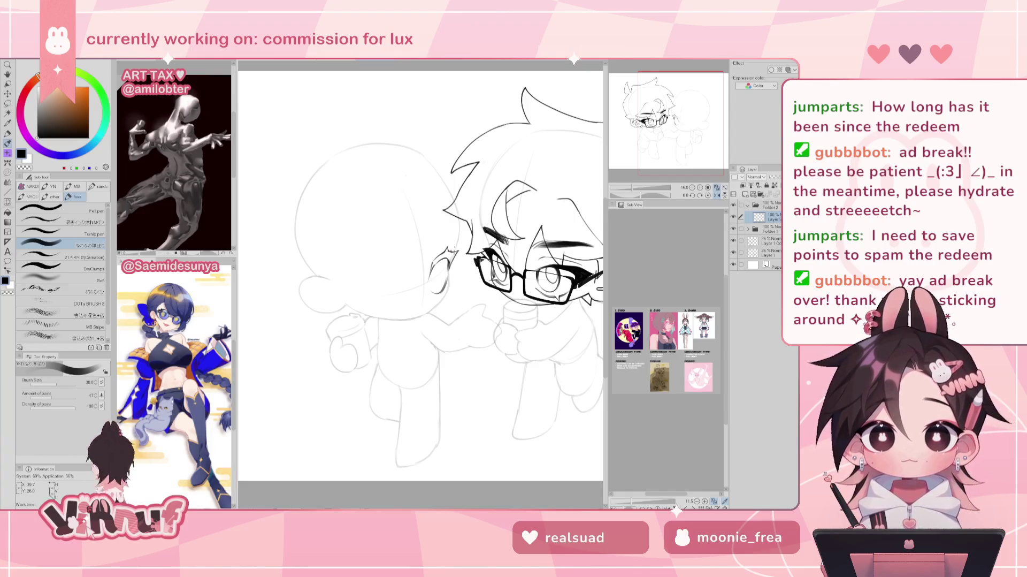
key(h)
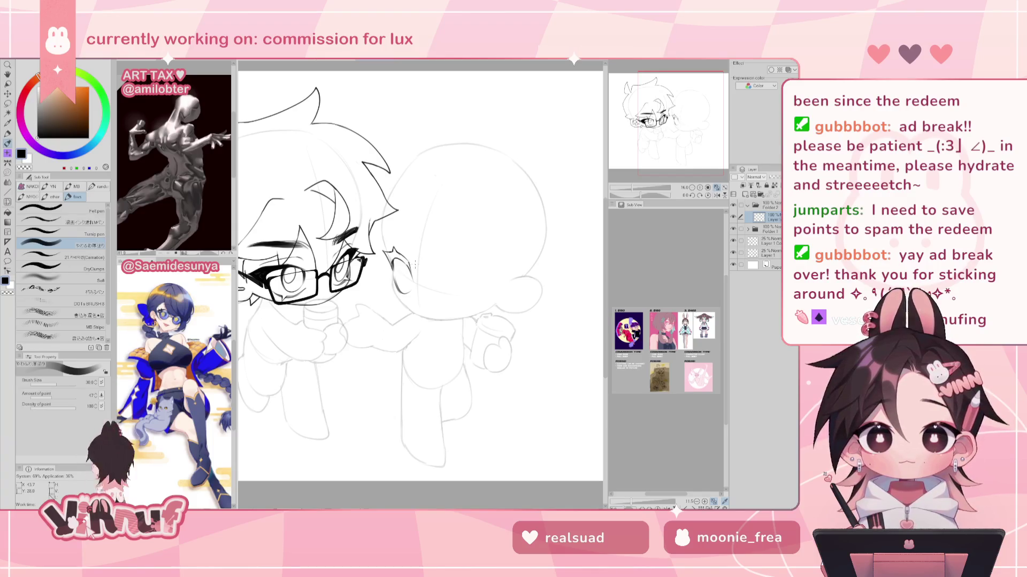
key(e)
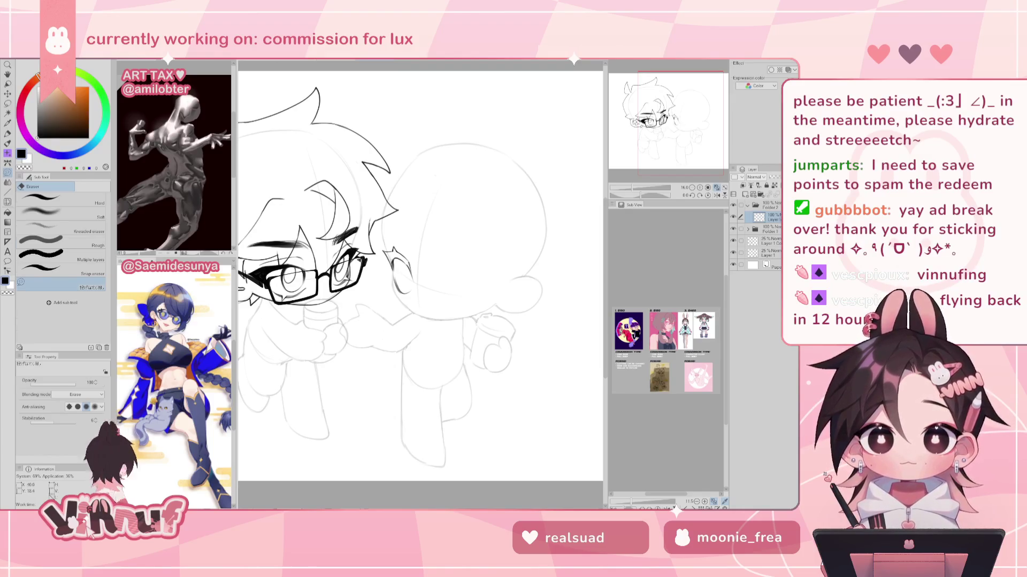
key(p)
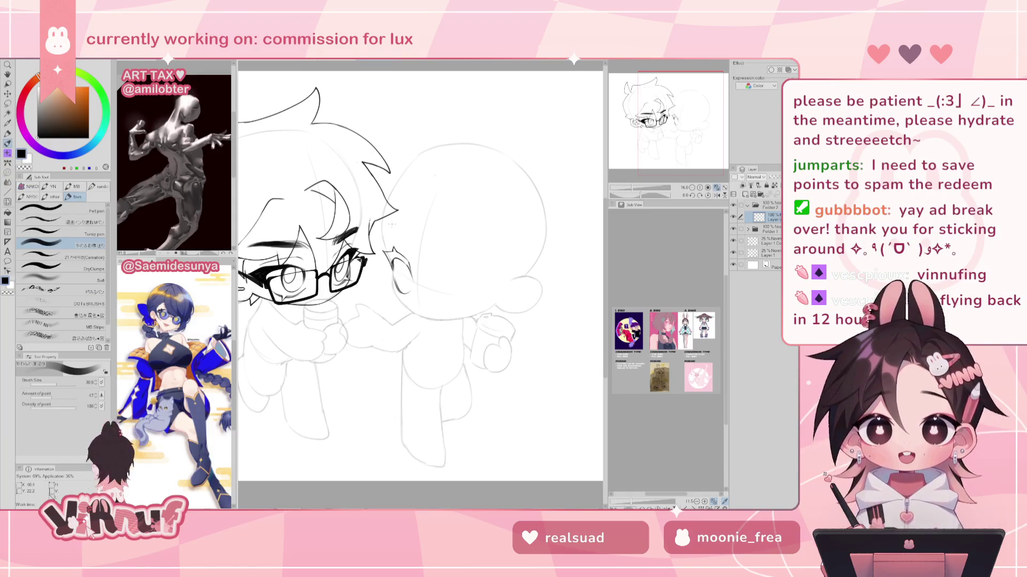
key(h)
key(h)
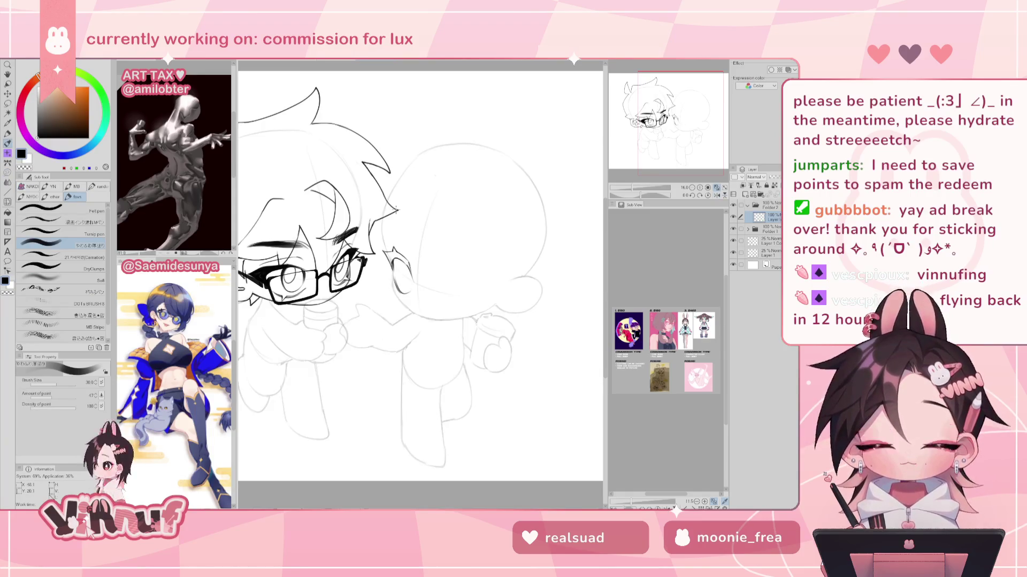
drag(445, 273, 402, 280)
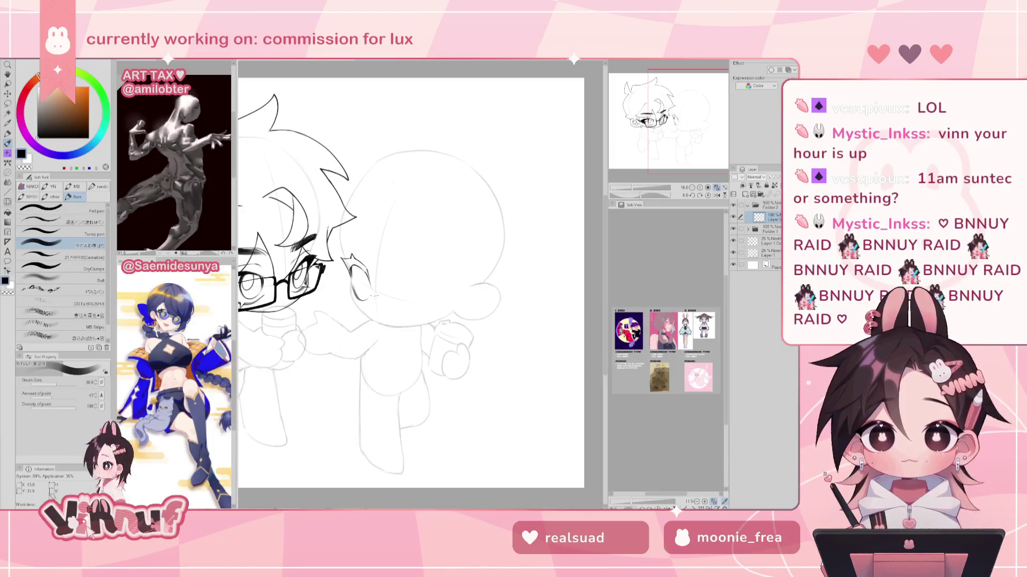
Try inking the second chibi's closed-eye curve, undoing attempts while mirror-checking
key(h)
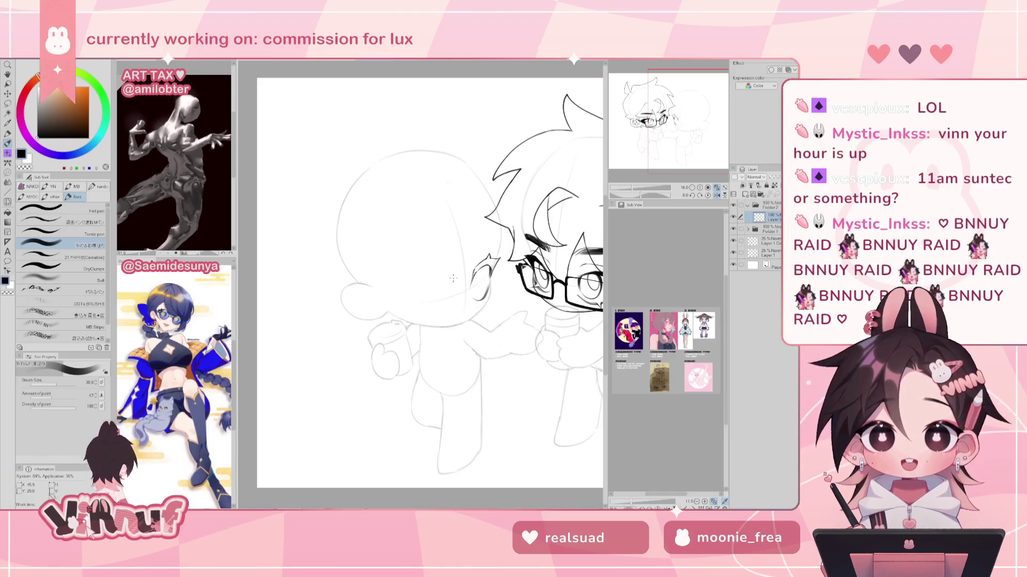
key(h)
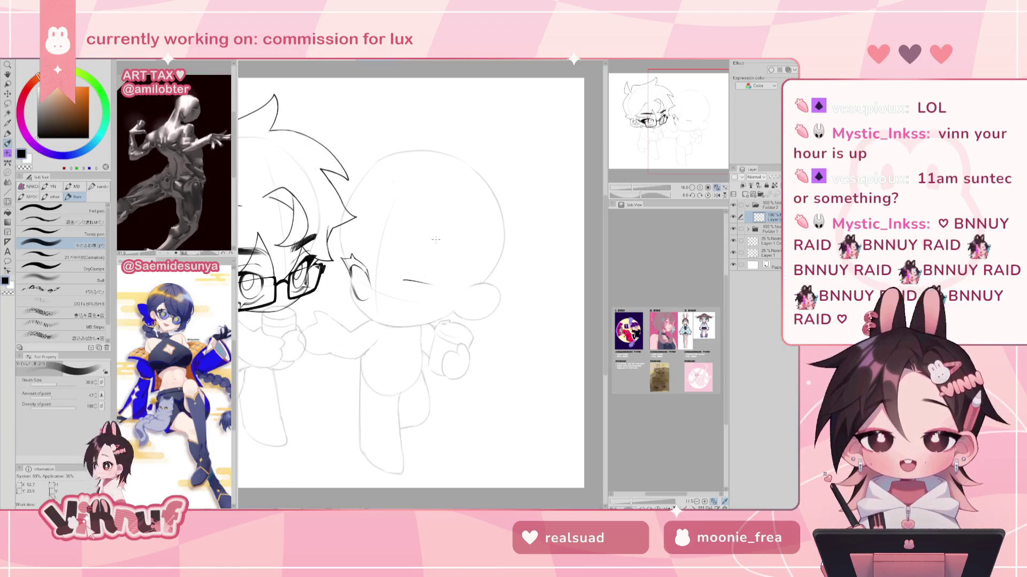
key(h)
key(ctrl+z)
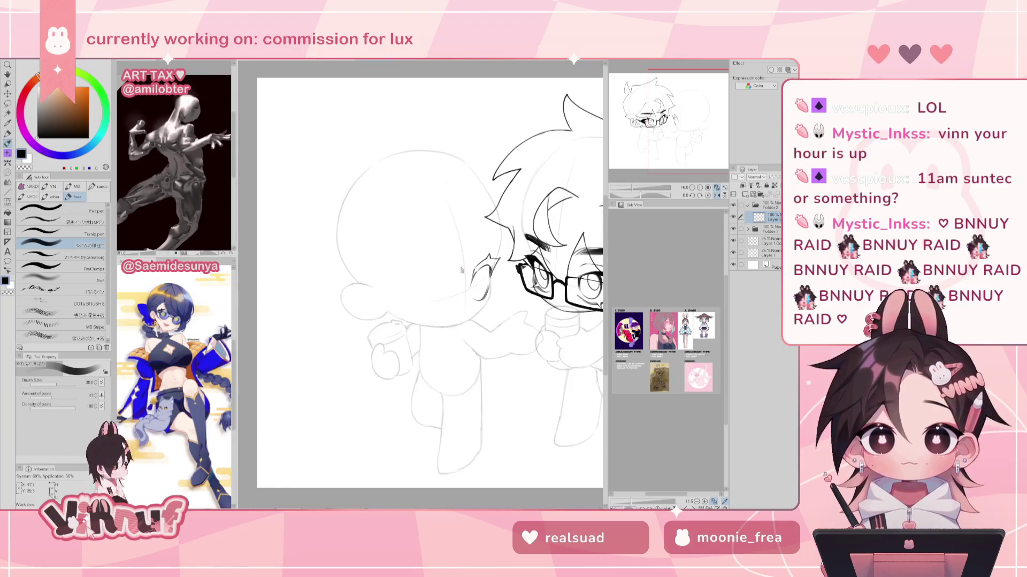
mouse_move(407, 289)
mouse_down()
mouse_move(431, 280)
mouse_move(407, 287)
mouse_up()
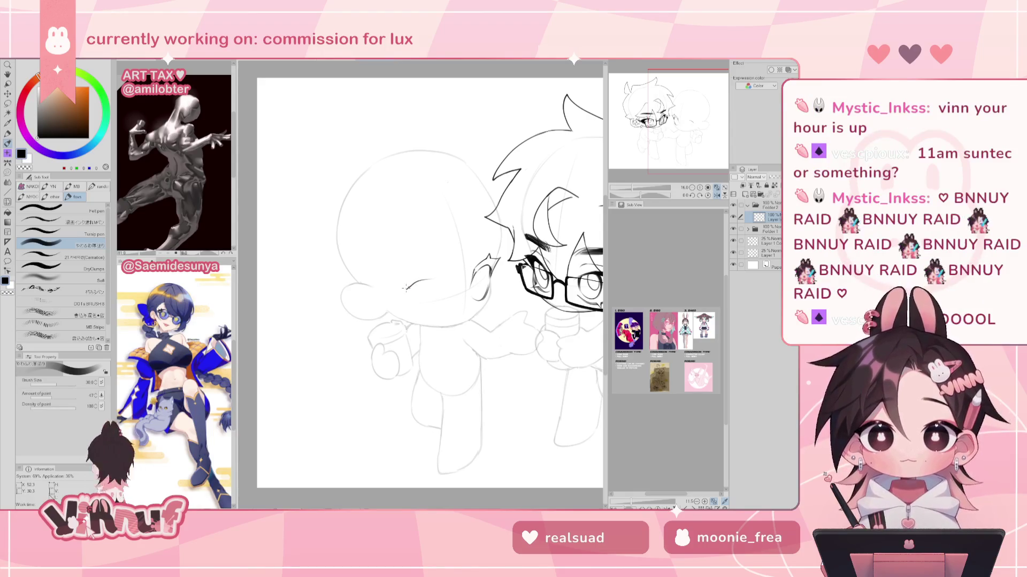
key(h)
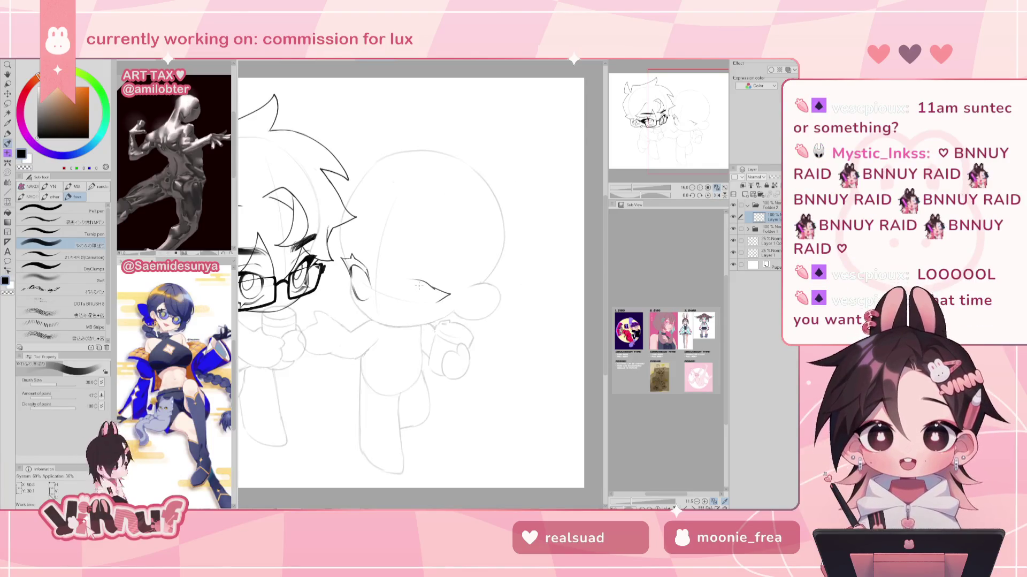
drag(387, 278, 402, 279)
key(h)
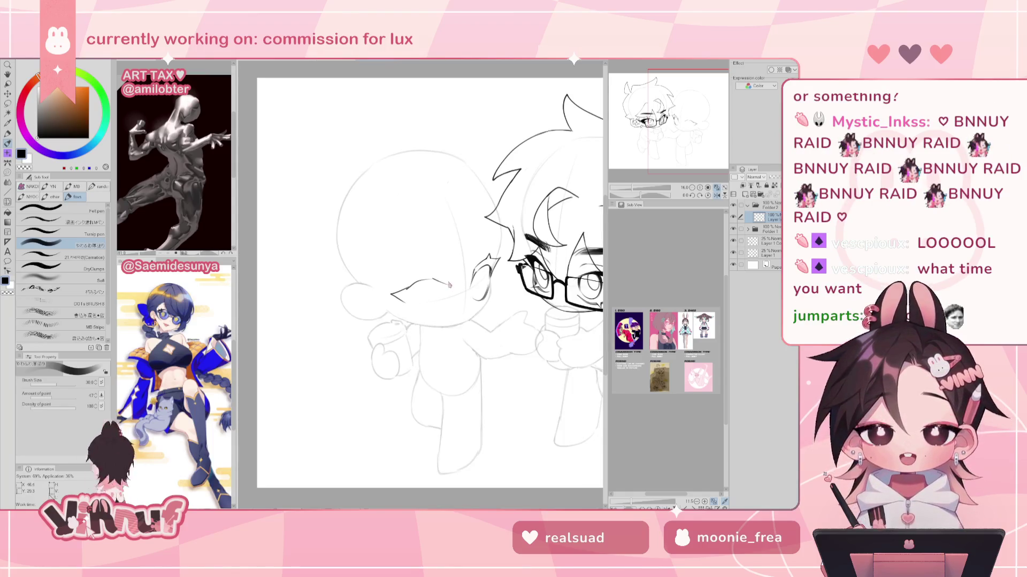
key(h)
key(ctrl+z)
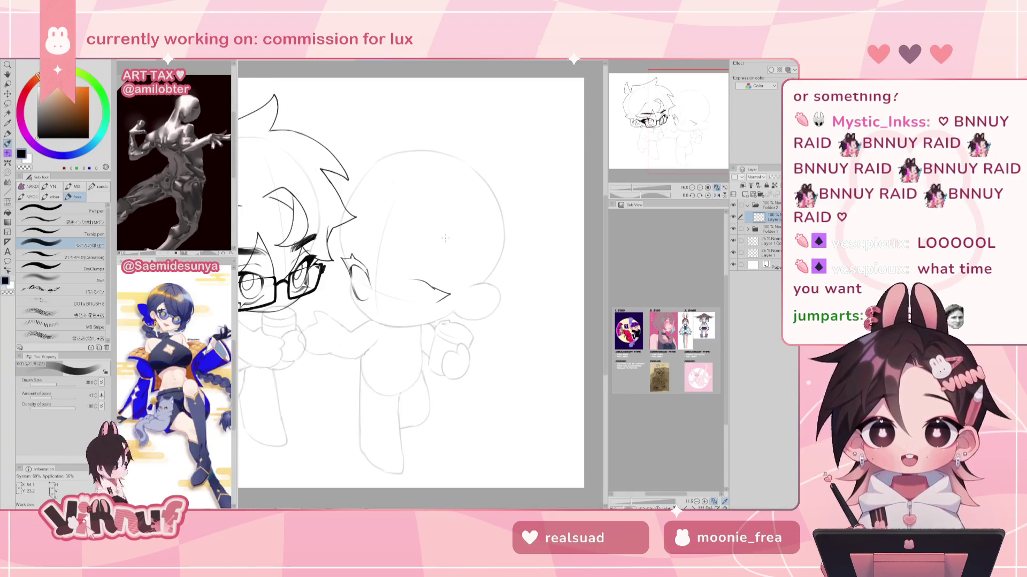
Ink short strokes along the closed-eye line, switching between eraser and pen
key(h)
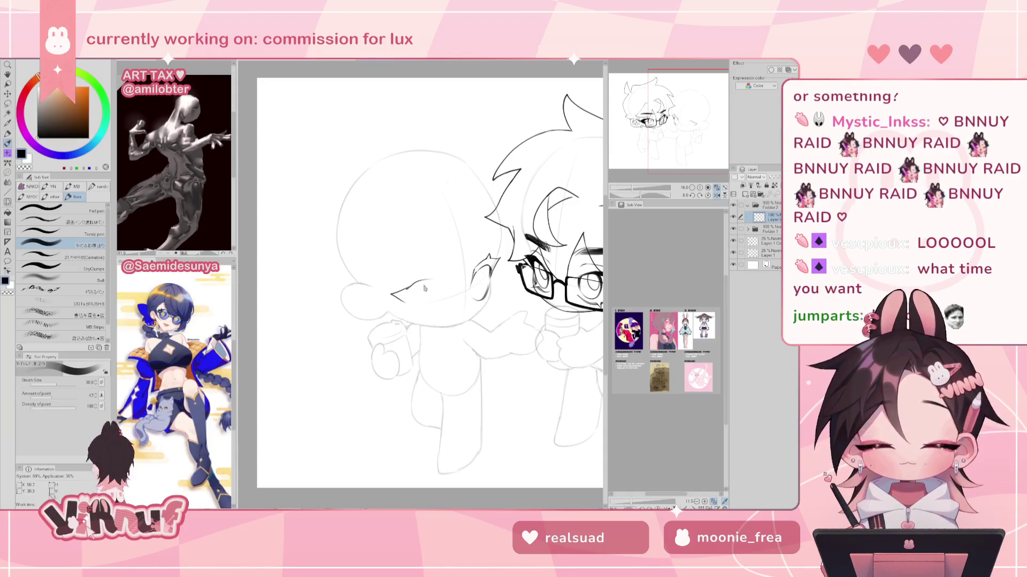
drag(423, 283, 417, 298)
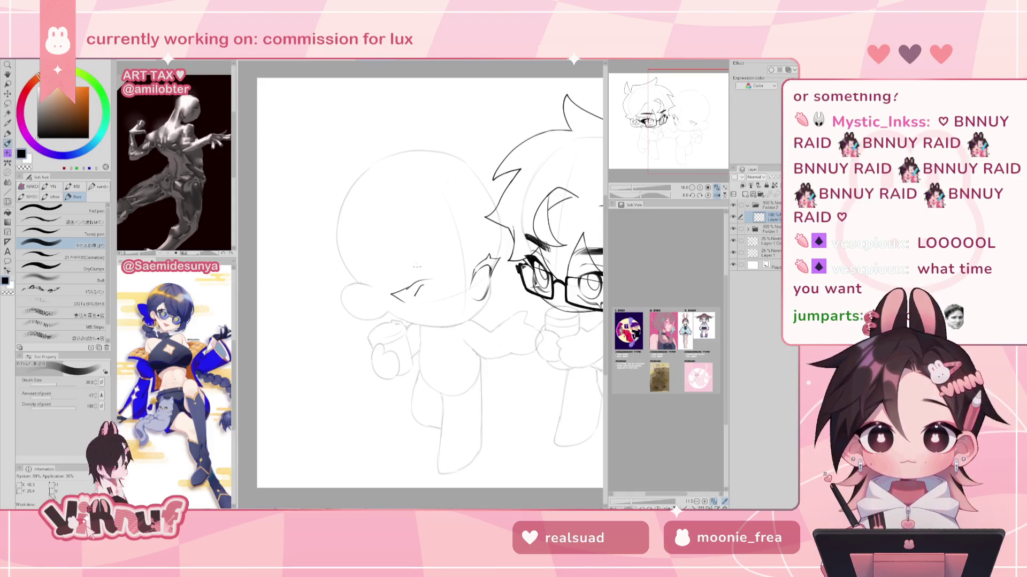
key(e)
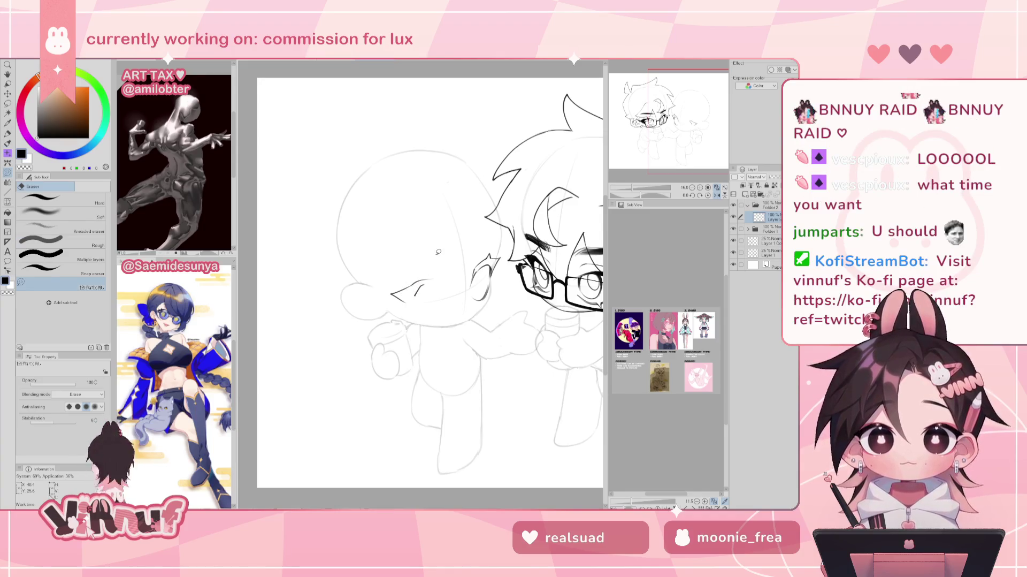
key(p)
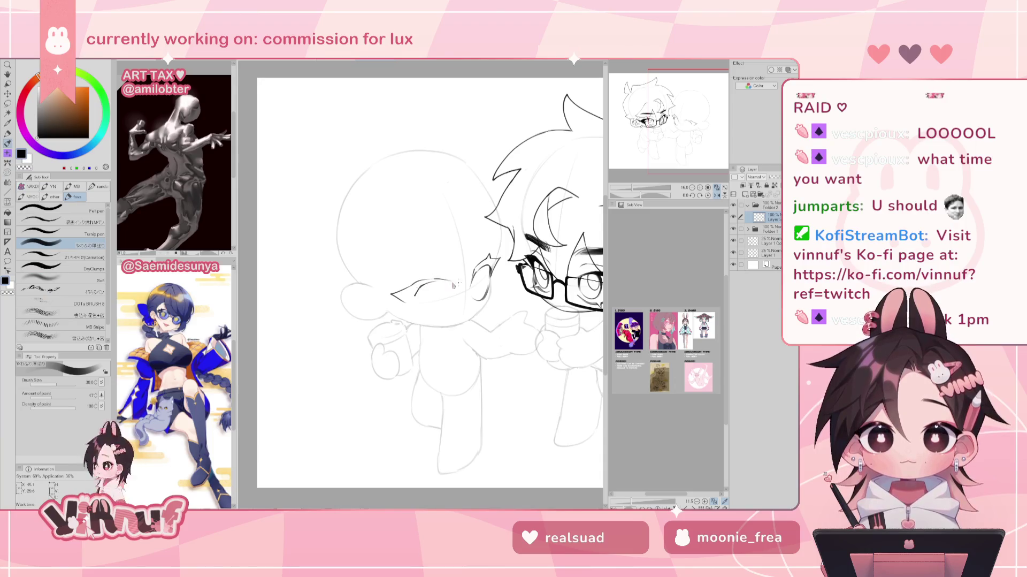
key(h)
mouse_move(407, 279)
mouse_down()
mouse_move(404, 288)
mouse_move(419, 278)
mouse_up()
key(ctrl+z)
key(ctrl+z)
key(ctrl+z)
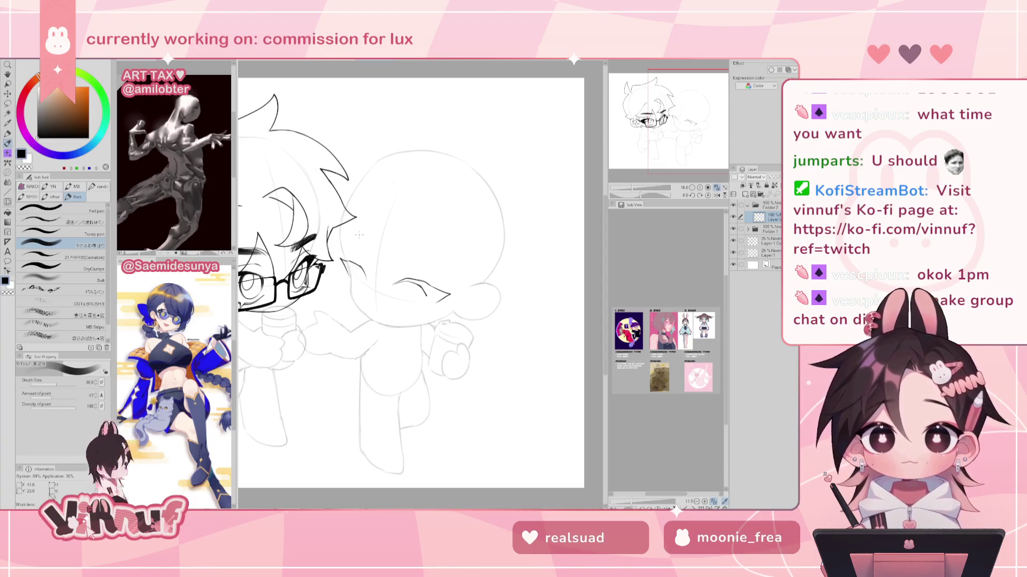
After several mirror checks, ink a dark lash curving down from the far closed eye
key(h)
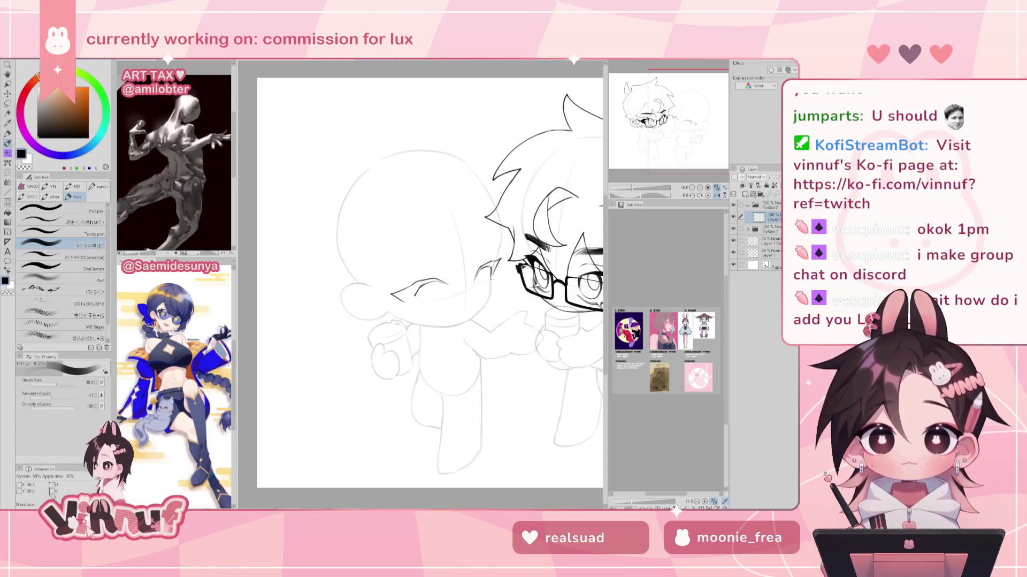
key(h)
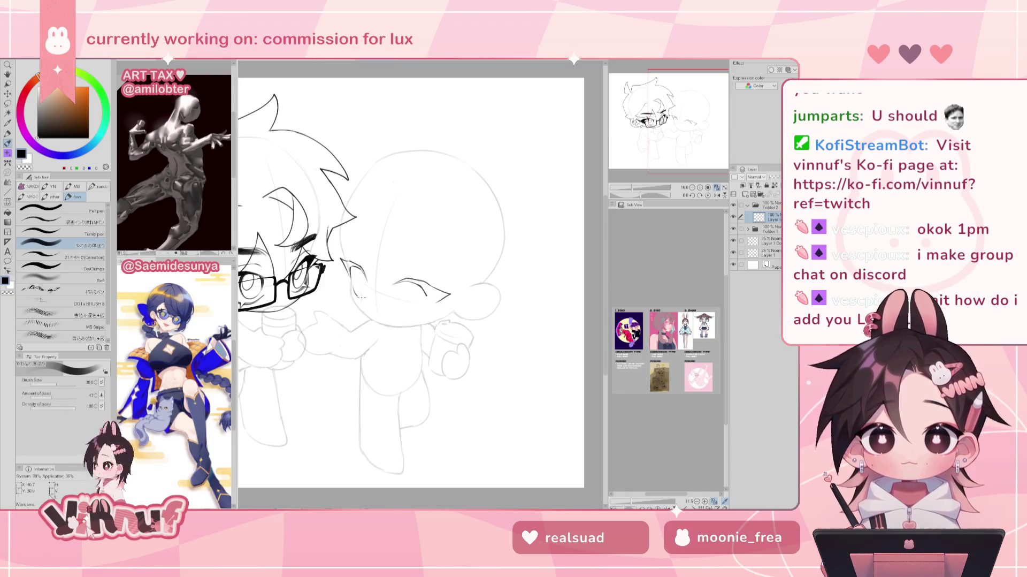
key(h)
key(h)
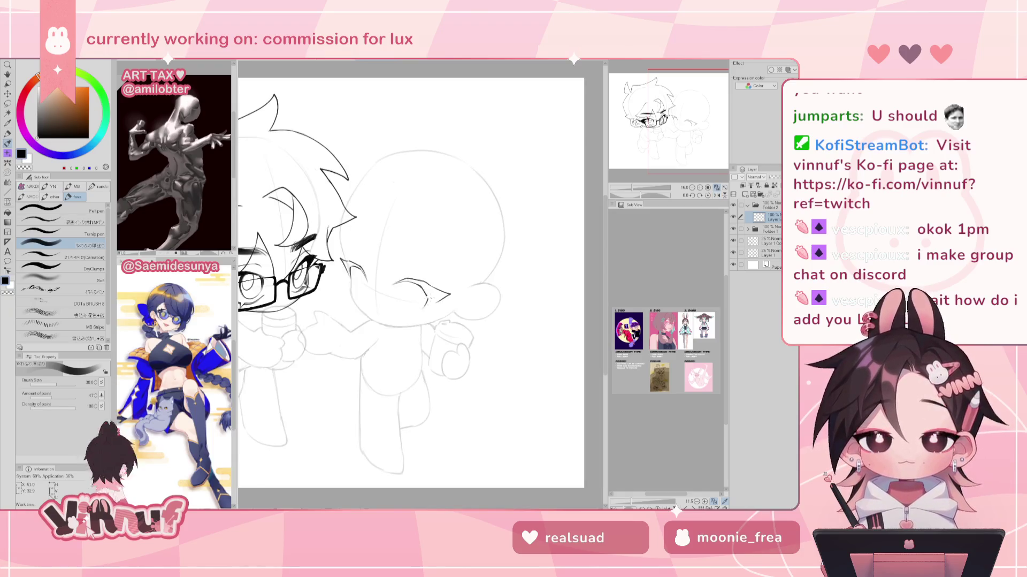
key(h)
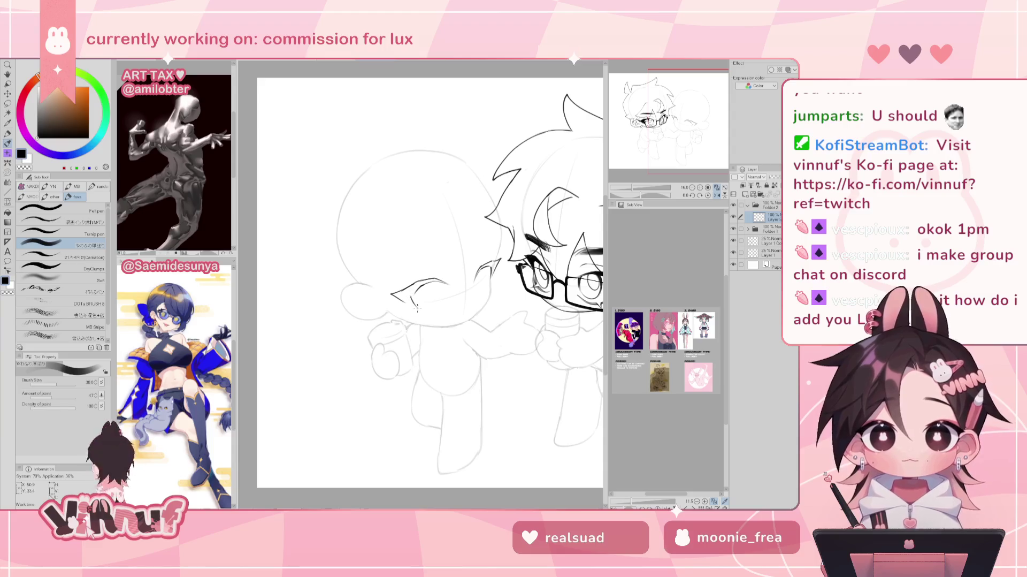
key(h)
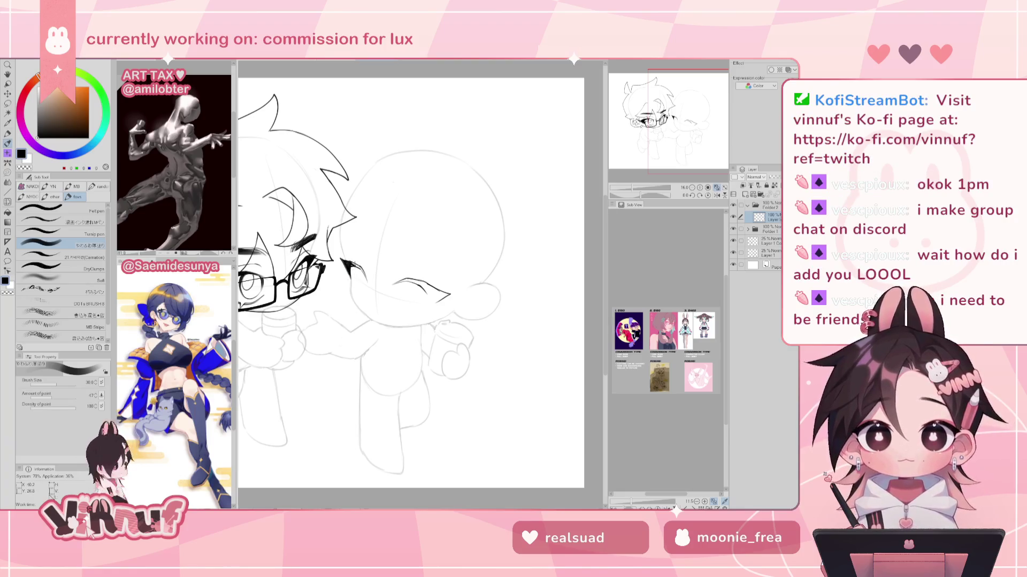
drag(362, 266, 367, 279)
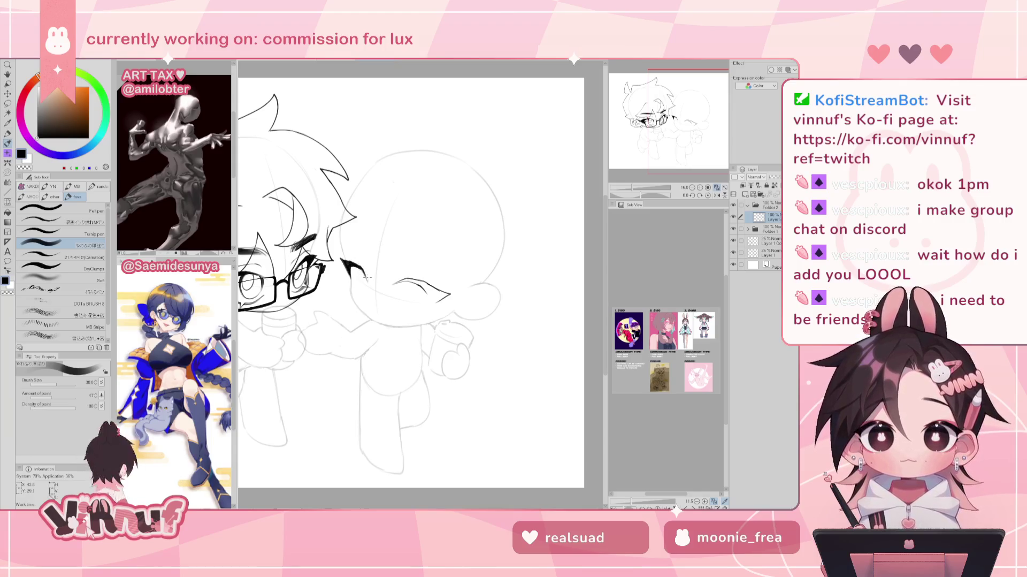
key(e)
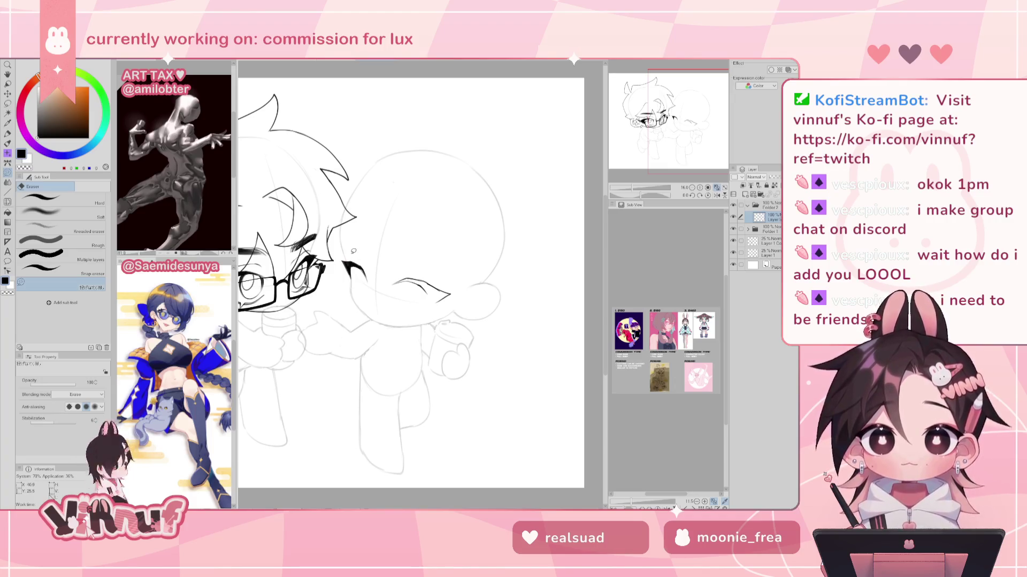
key(p)
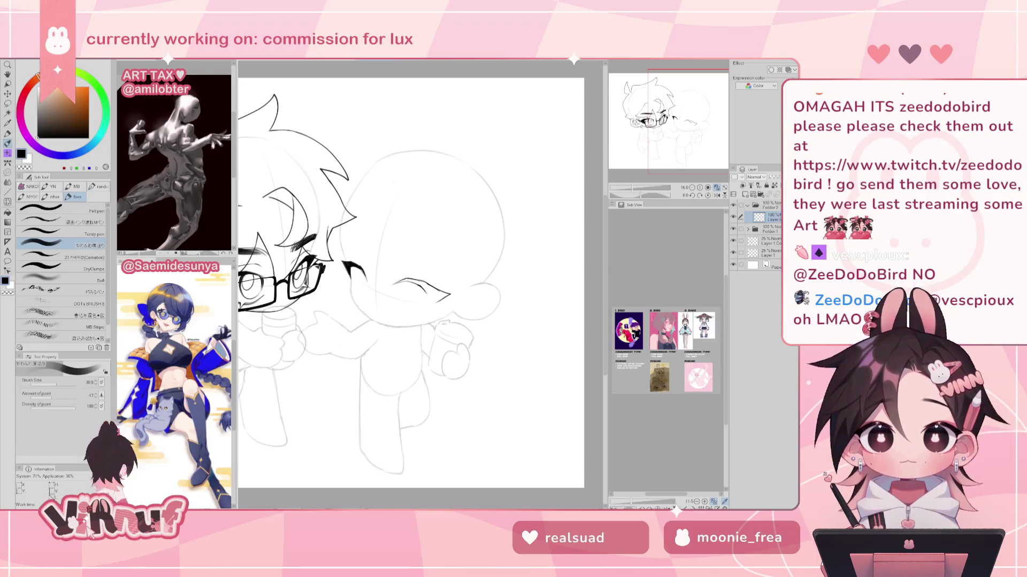
Ink several strokes along the near closed eye, then undo the heavy ones
drag(423, 284, 436, 297)
key(h)
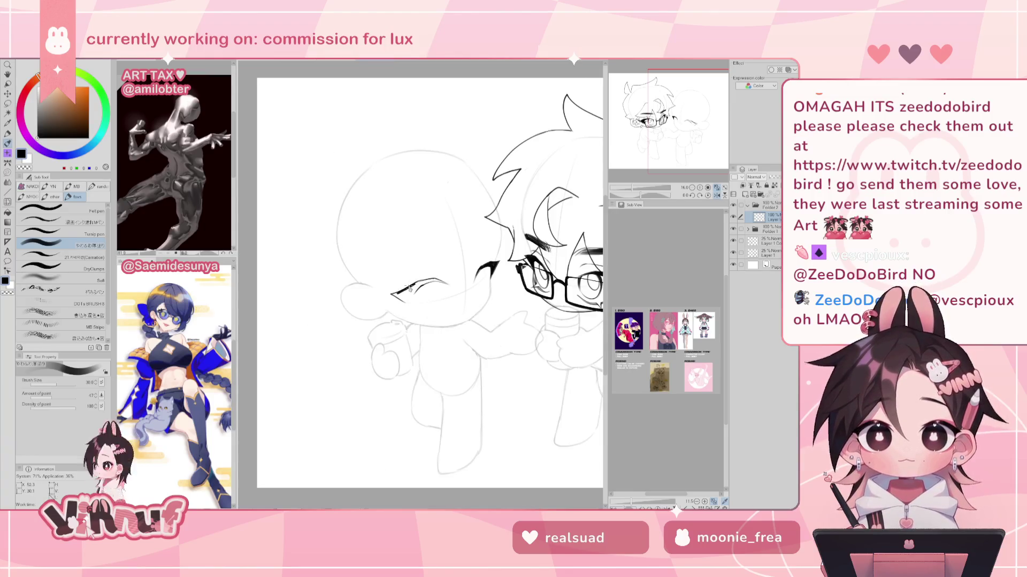
drag(397, 295, 416, 283)
key(ctrl+z)
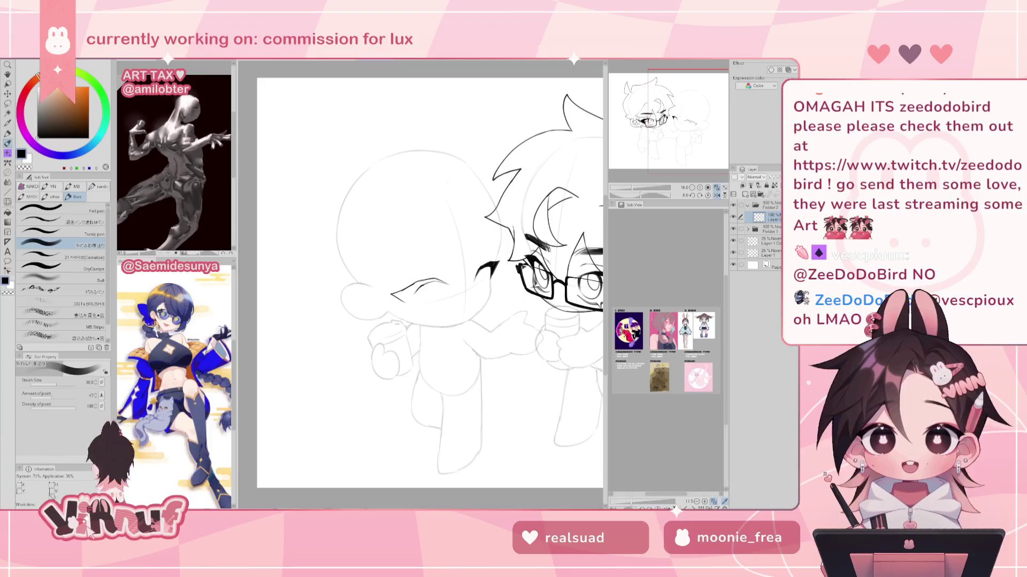
drag(399, 292, 416, 282)
key(ctrl+z)
key(h)
key(ctrl+z)
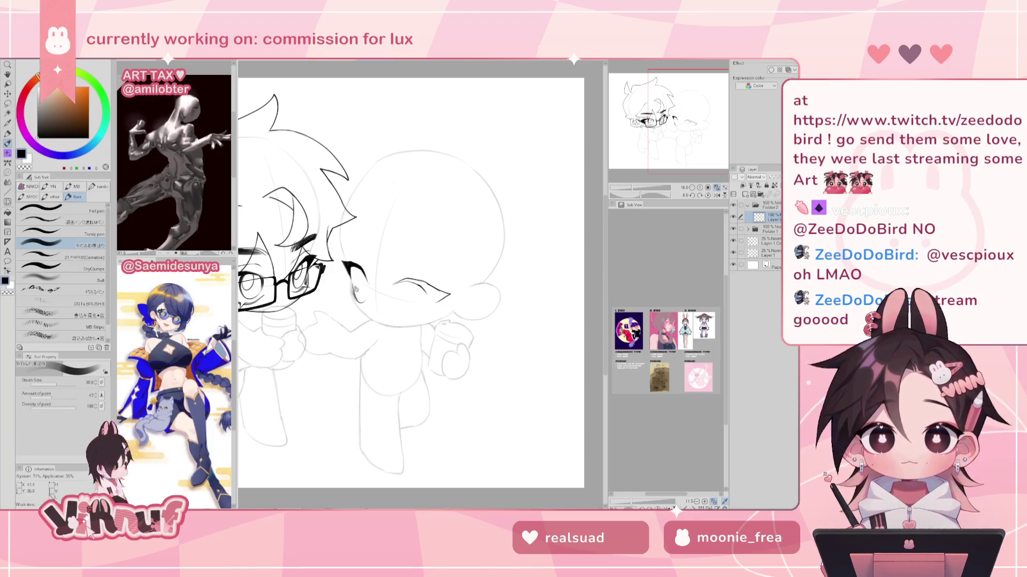
Mirror-check the canvas, add a short stroke near the eye line, and select Liquify
key(h)
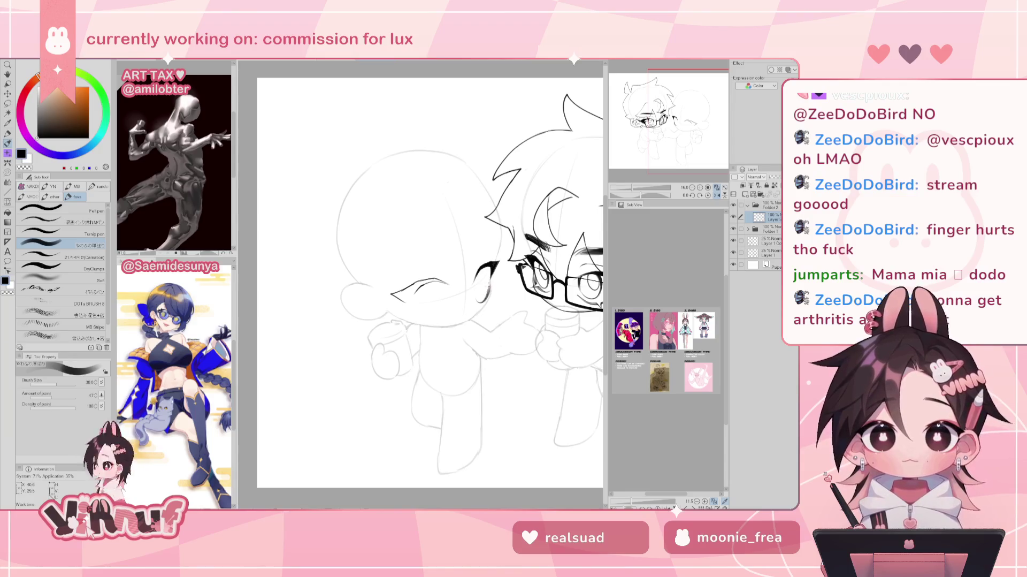
key(h)
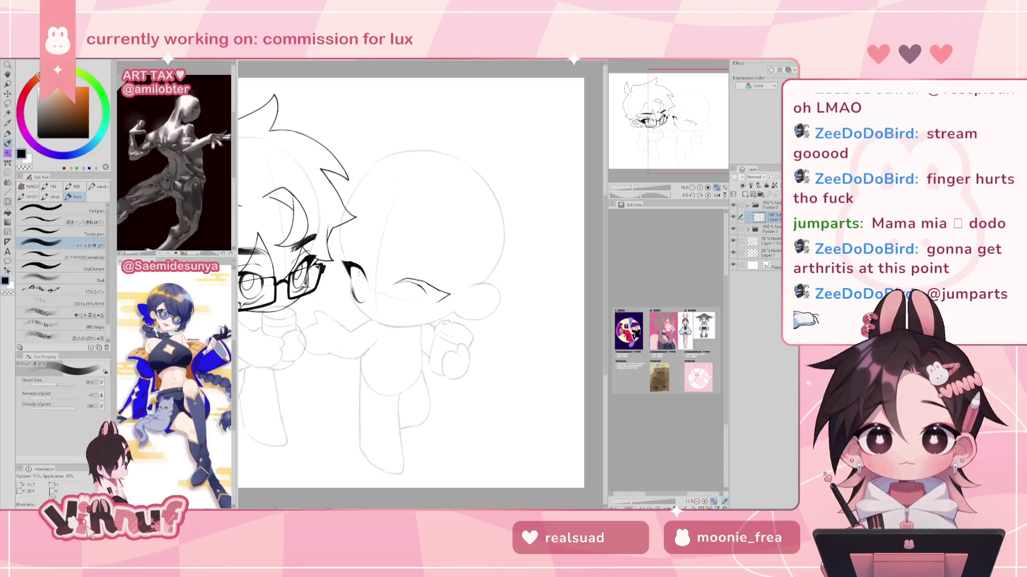
key(h)
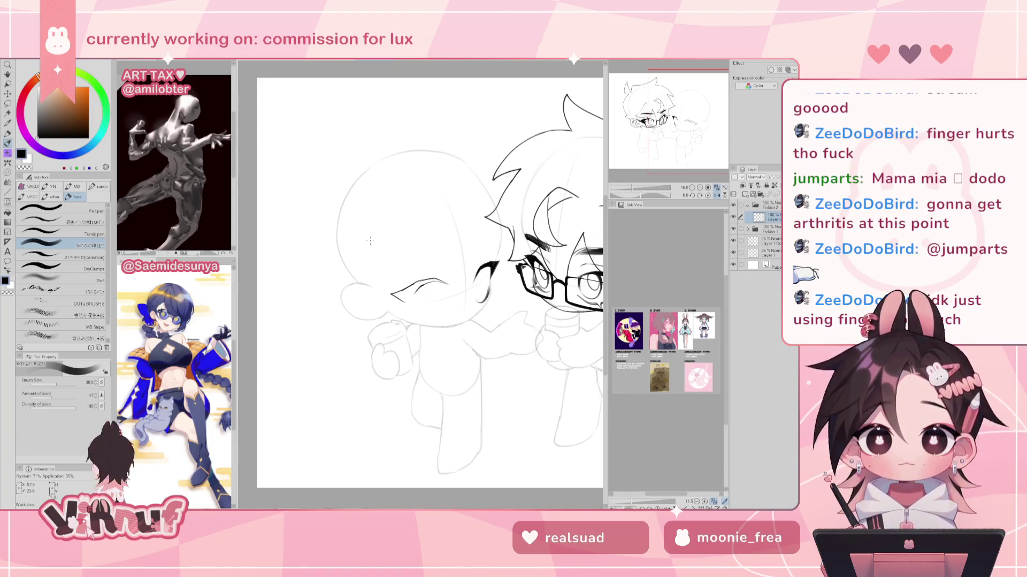
drag(479, 271, 494, 263)
key(e)
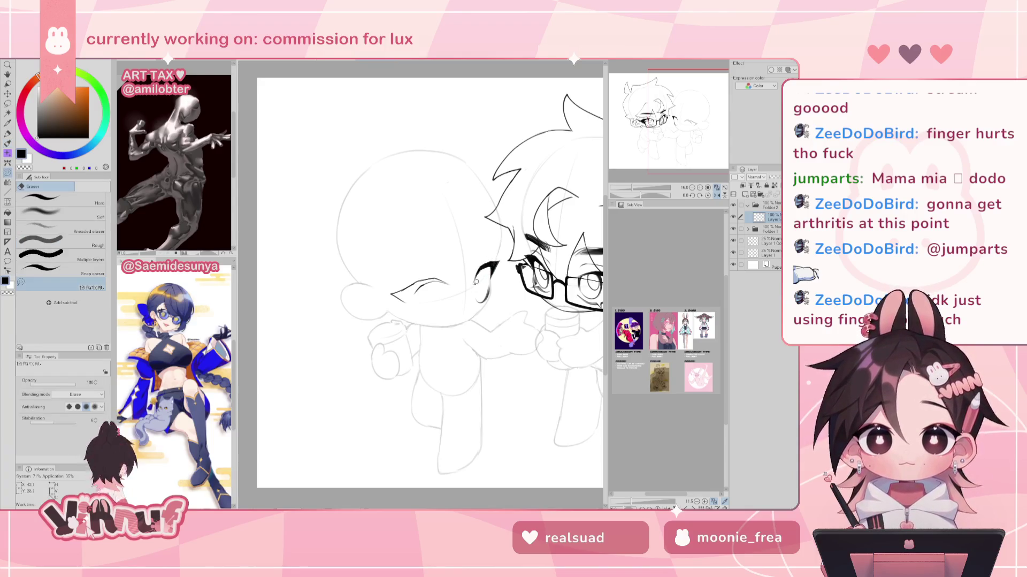
key(p)
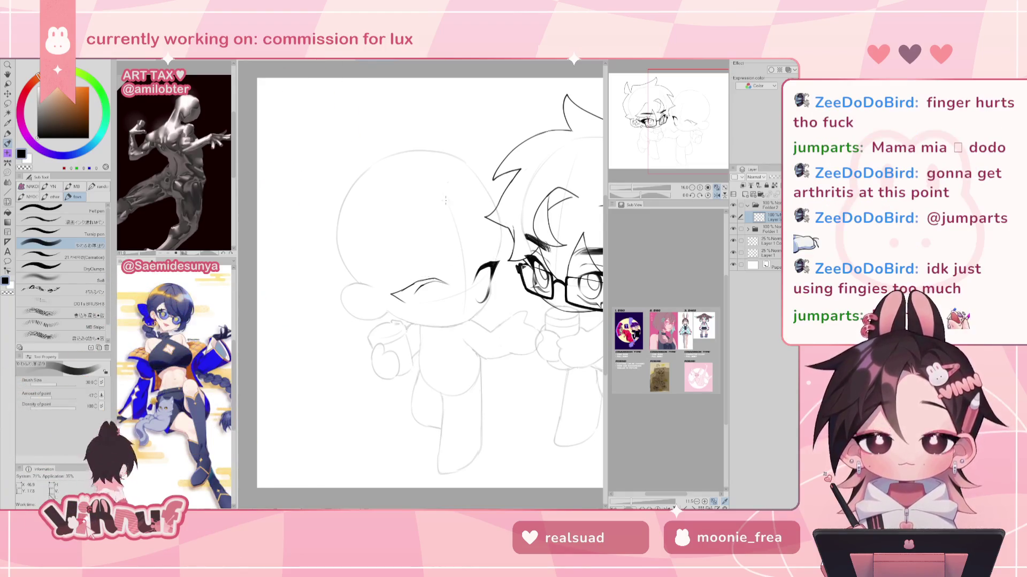
key(h)
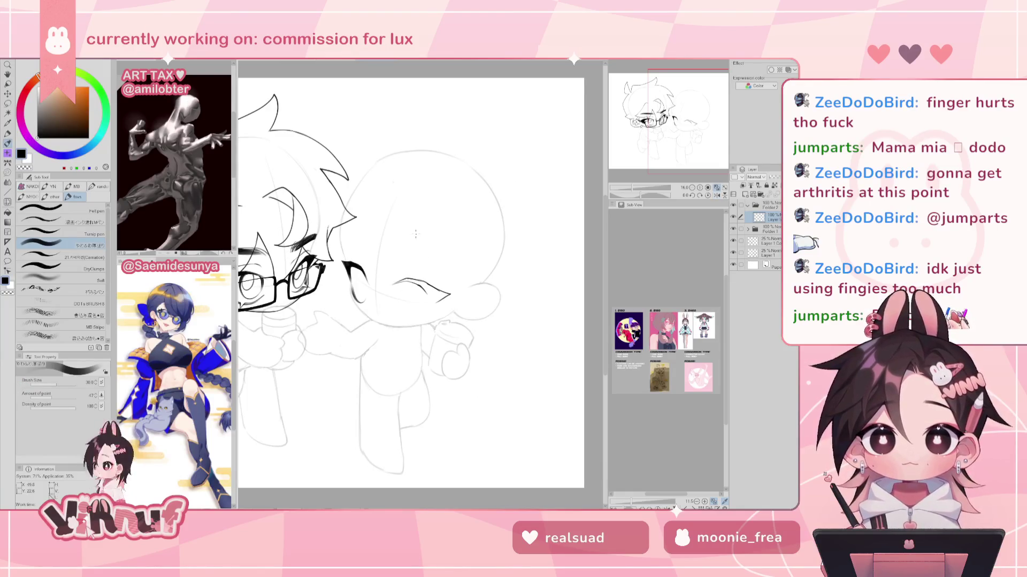
key(j)
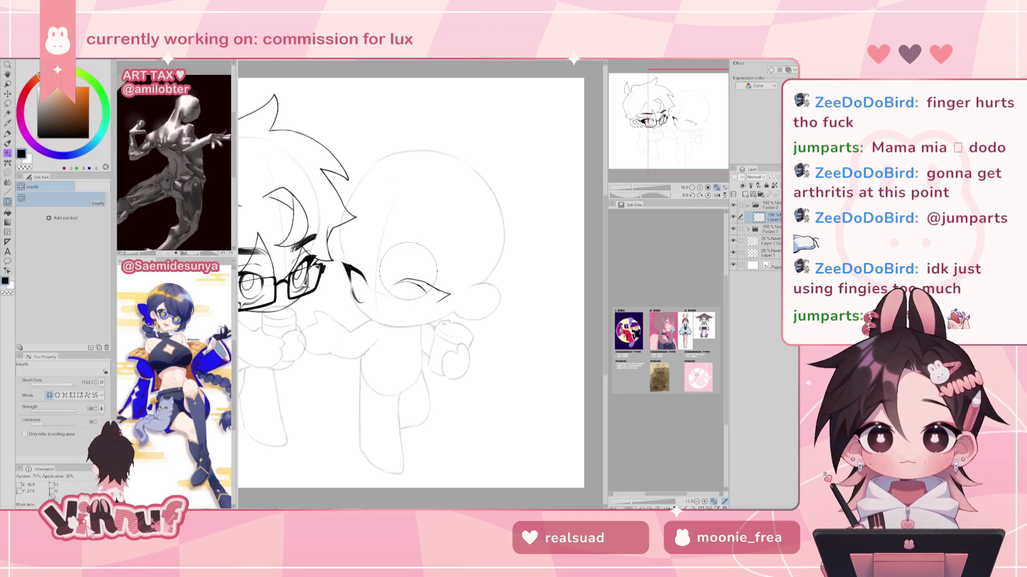
Rotate the canvas and go over the far-eye lash with the Pen repeatedly to thicken it
key(h)
drag(473, 242, 429, 268)
key(e)
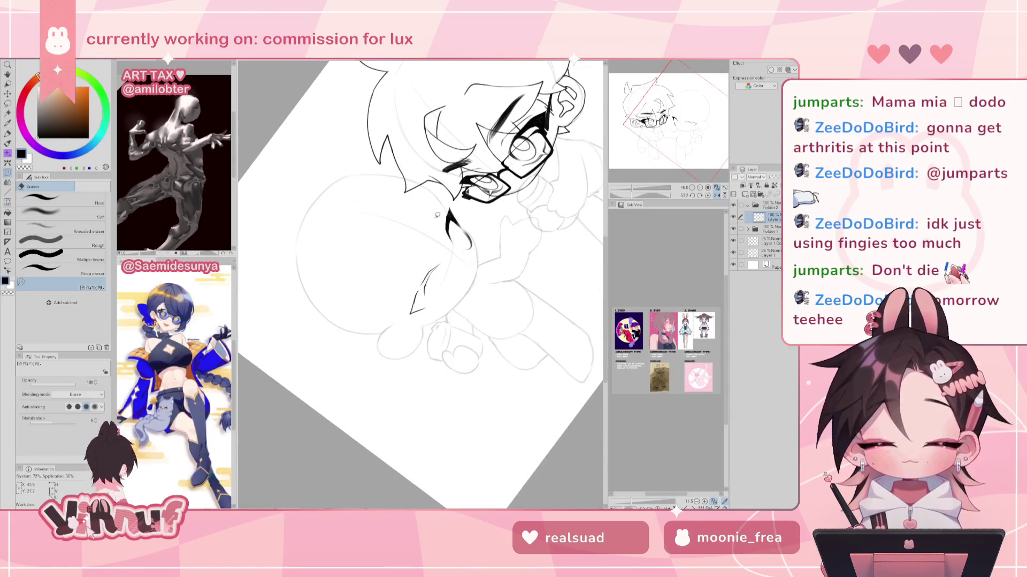
key(p)
drag(418, 293, 432, 270)
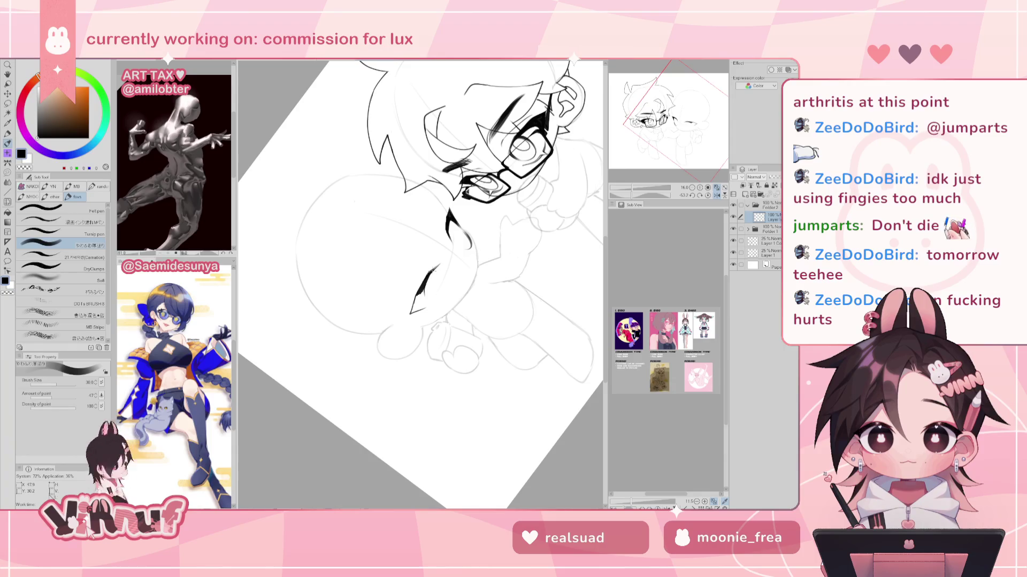
drag(428, 279, 440, 267)
drag(413, 309, 429, 286)
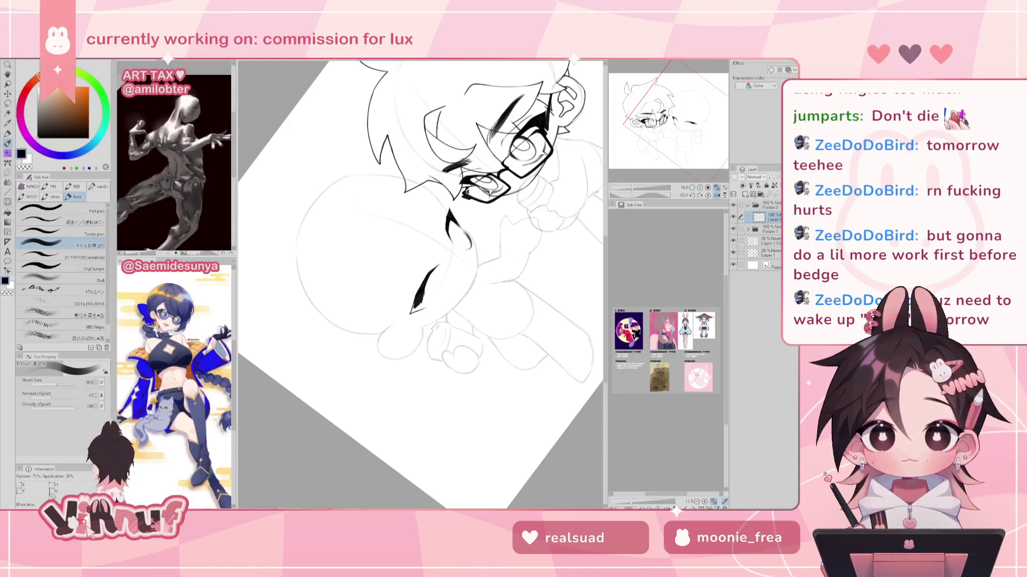
drag(681, 119, 683, 123)
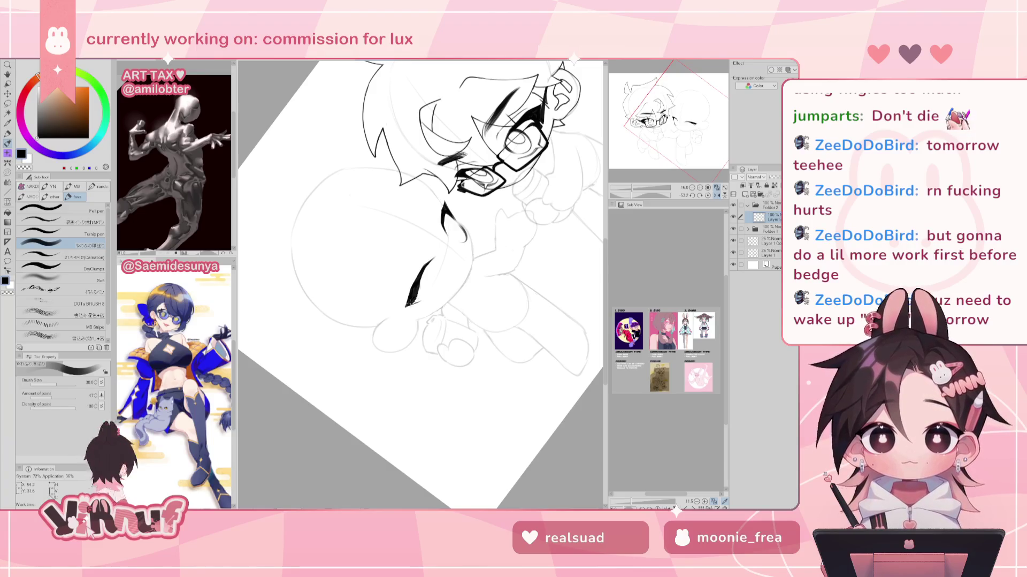
drag(409, 306, 414, 298)
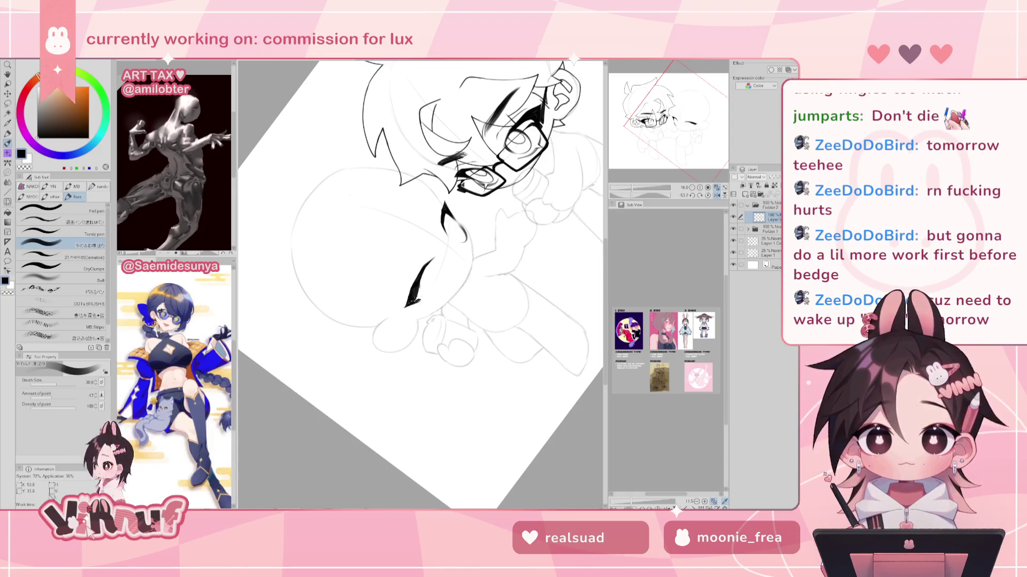
Reset the canvas rotation, then darken and thicken the eyelash ink with two G-pen strokes
click(708, 195)
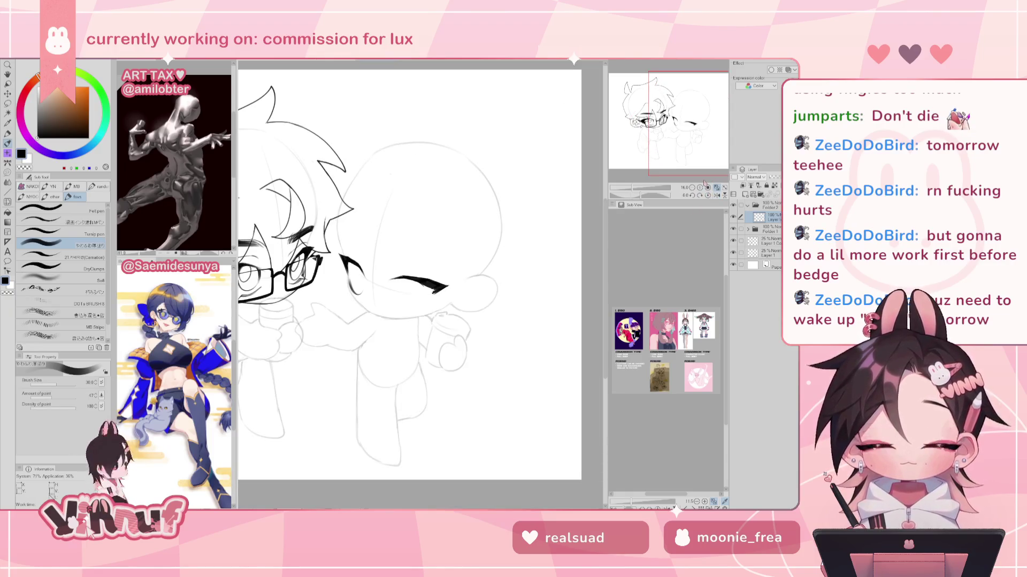
key(e)
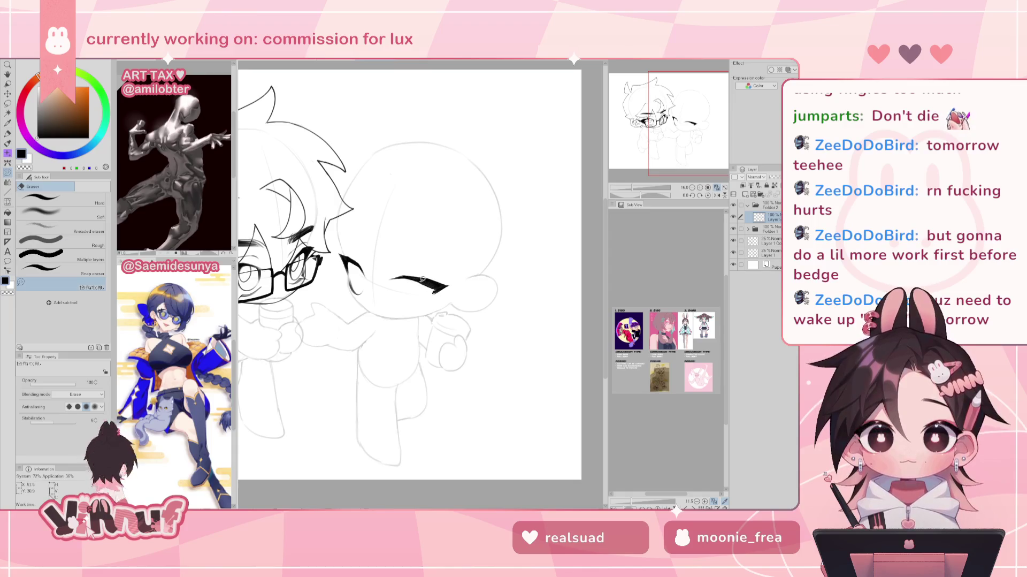
key(p)
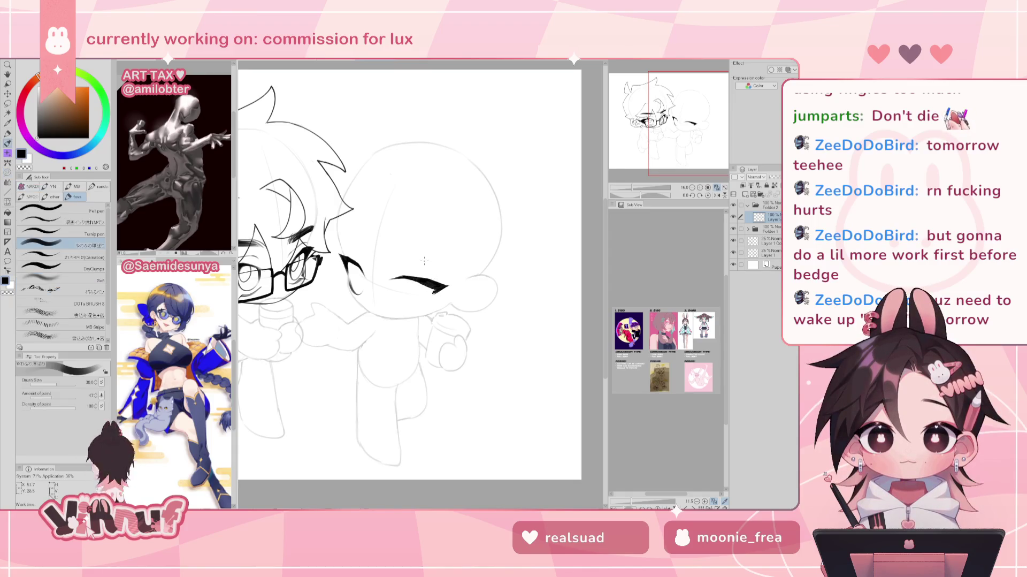
key(h)
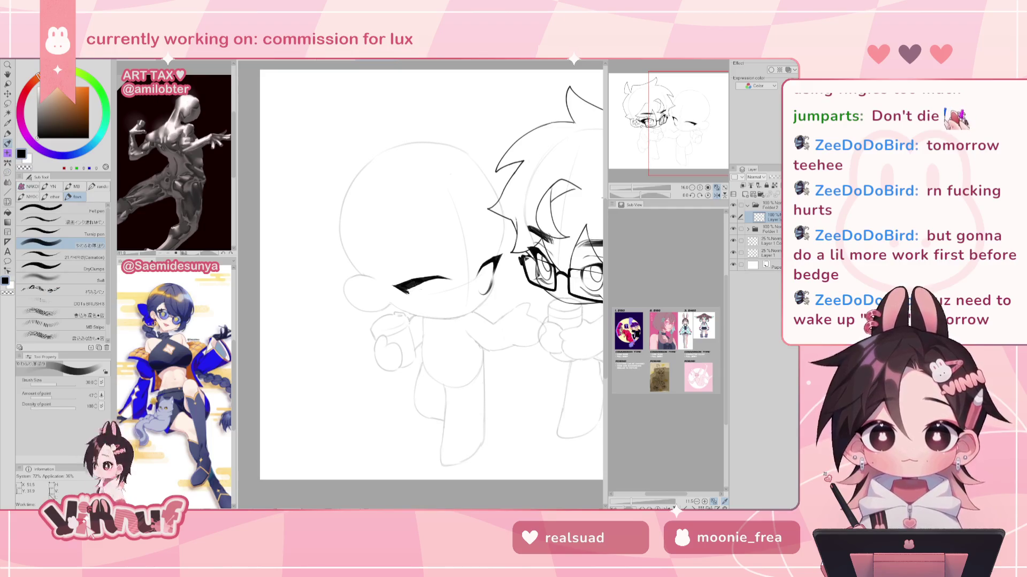
drag(405, 287, 411, 293)
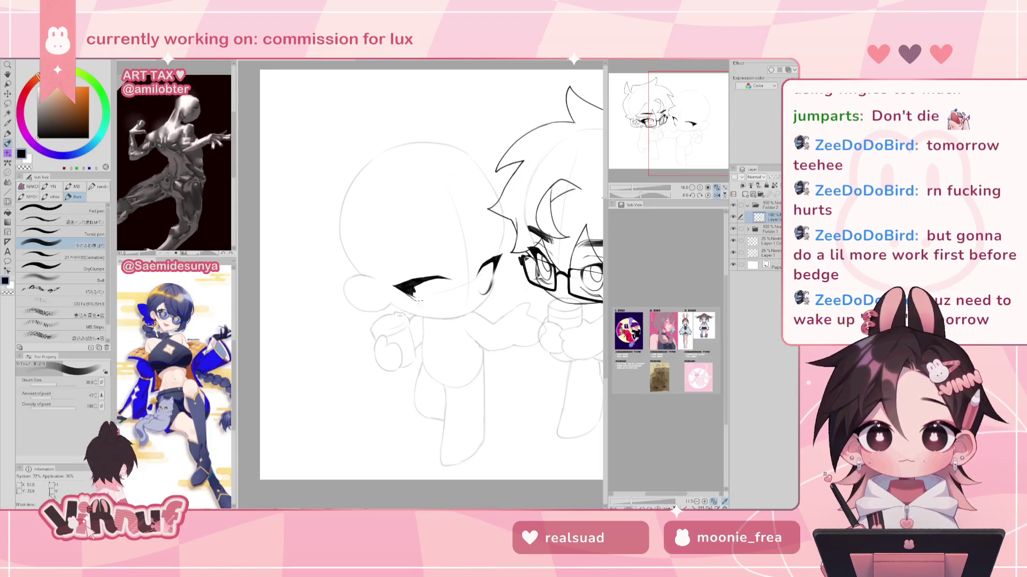
drag(412, 297, 412, 289)
key(h)
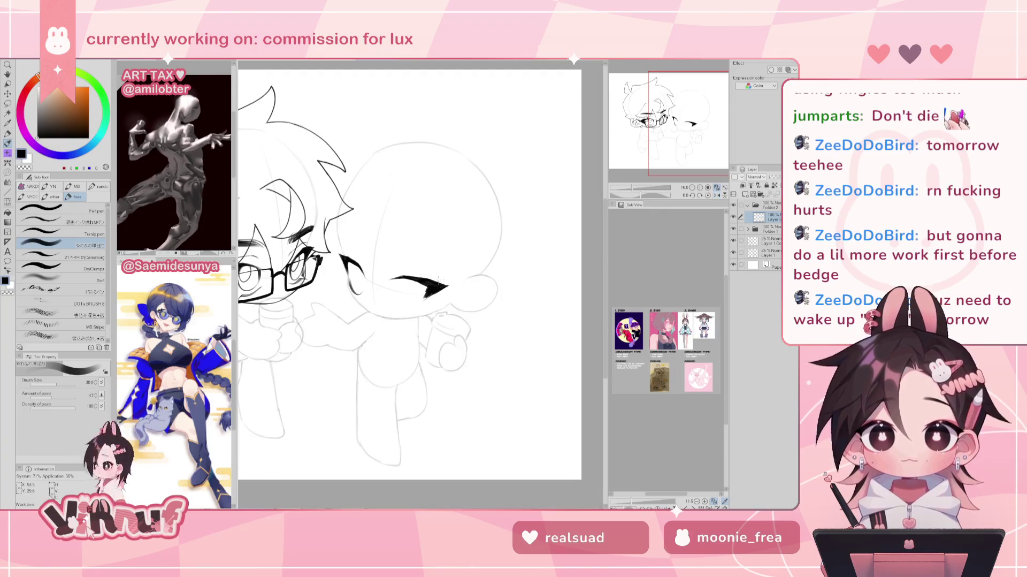
key(h)
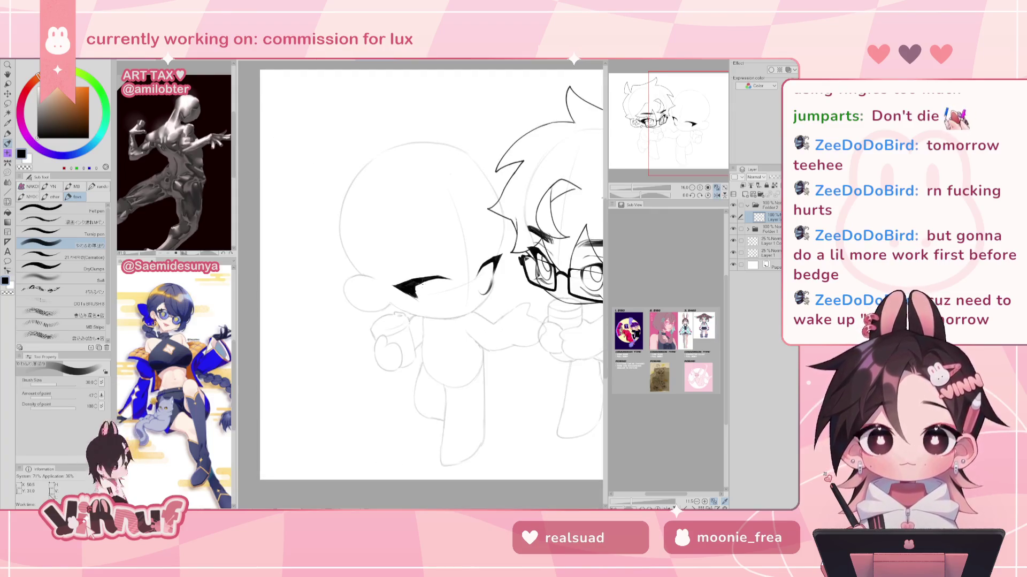
Erase stray lines and make the closed-eye stroke thicker and longer, checking it mirrored
key(e)
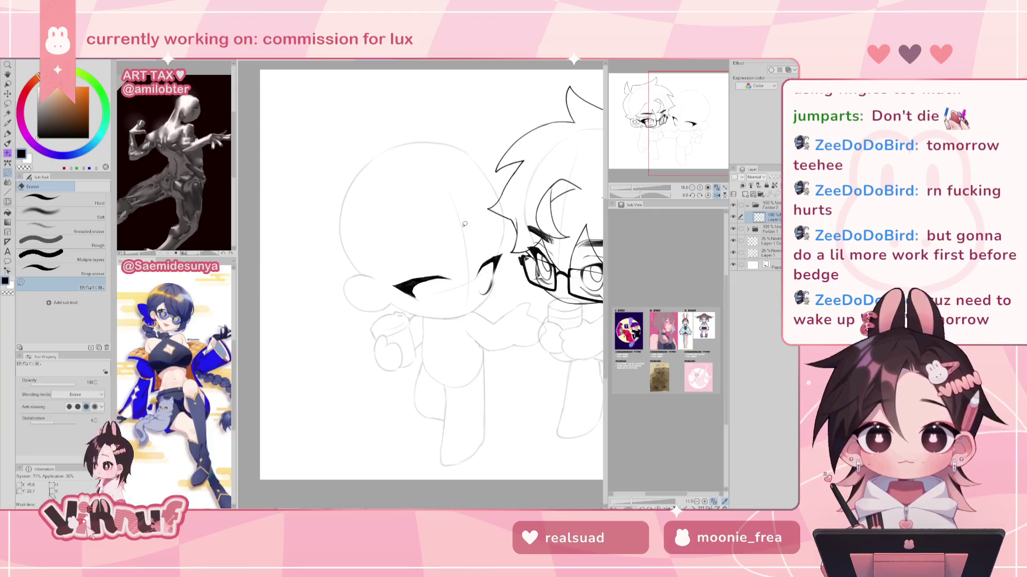
key(h)
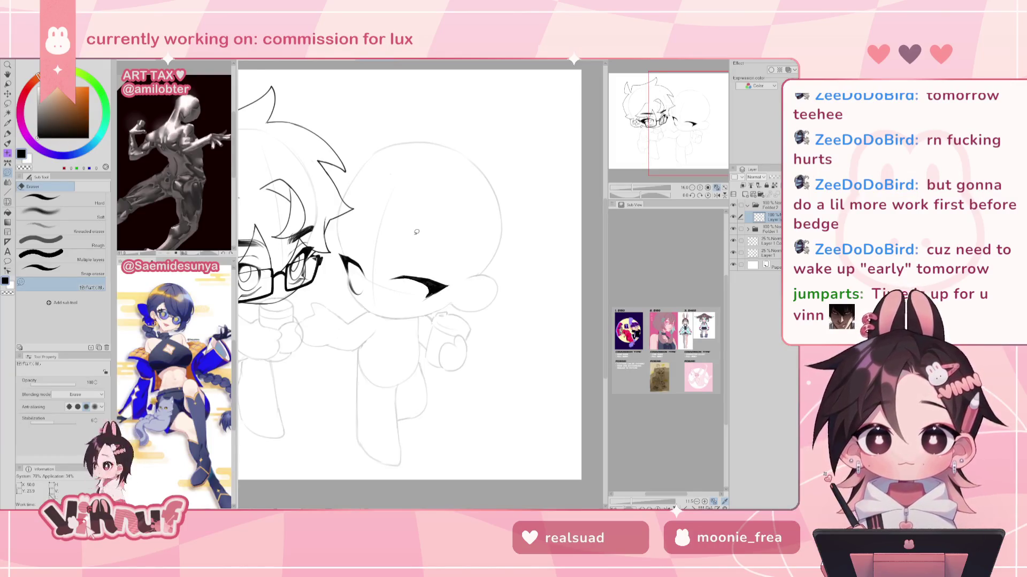
key(h)
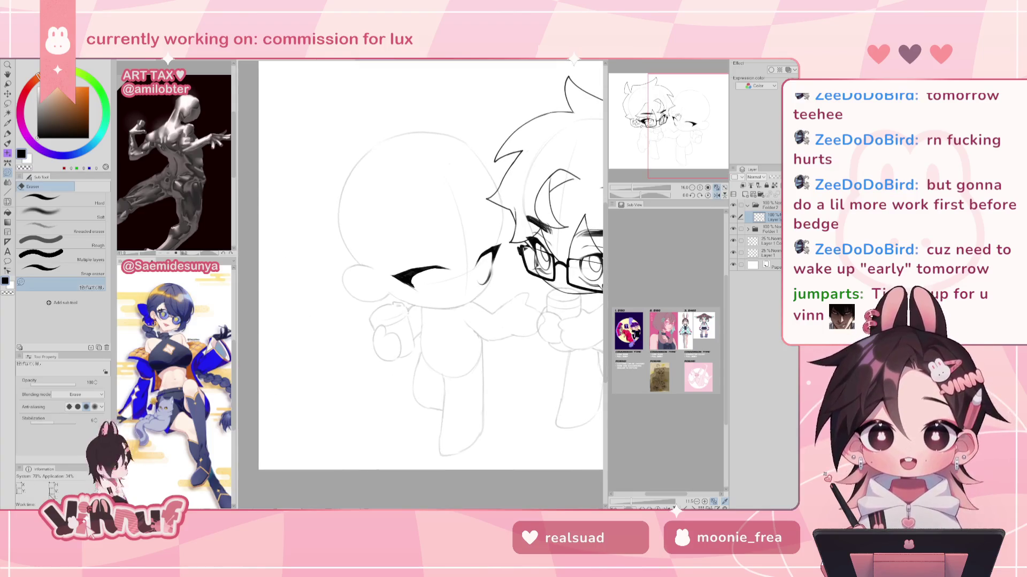
key(p)
key(h)
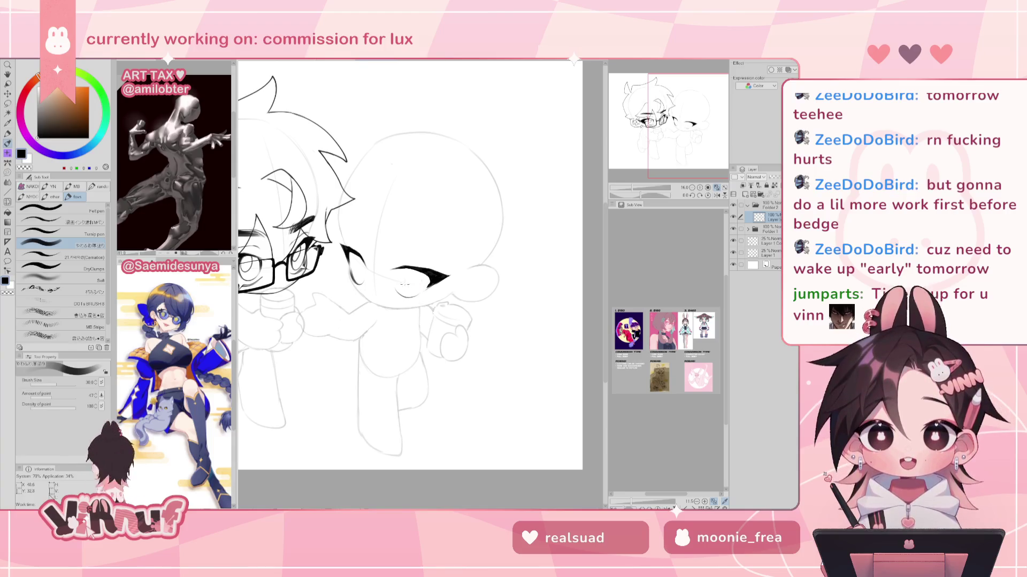
key(h)
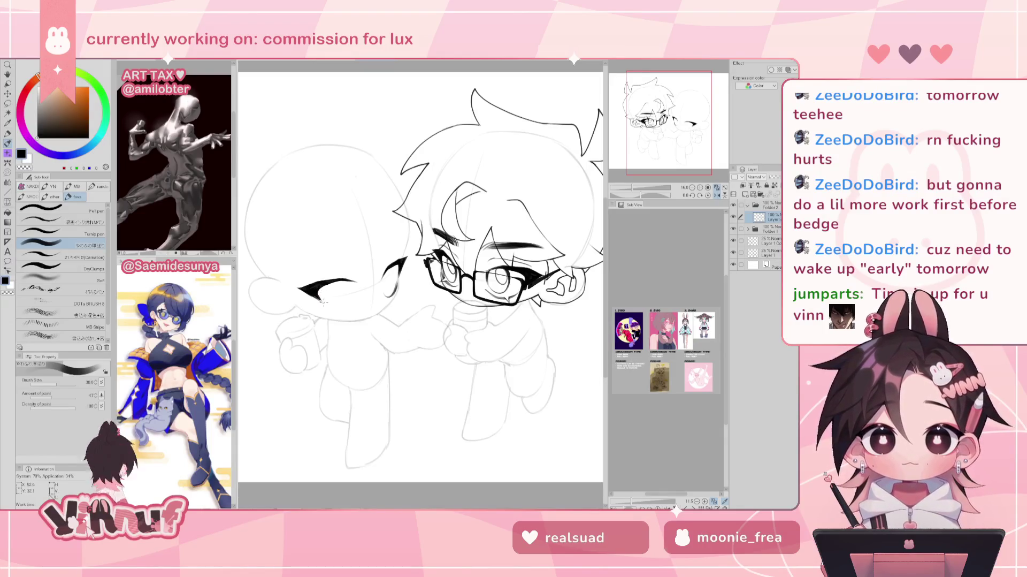
drag(318, 299, 310, 295)
key(h)
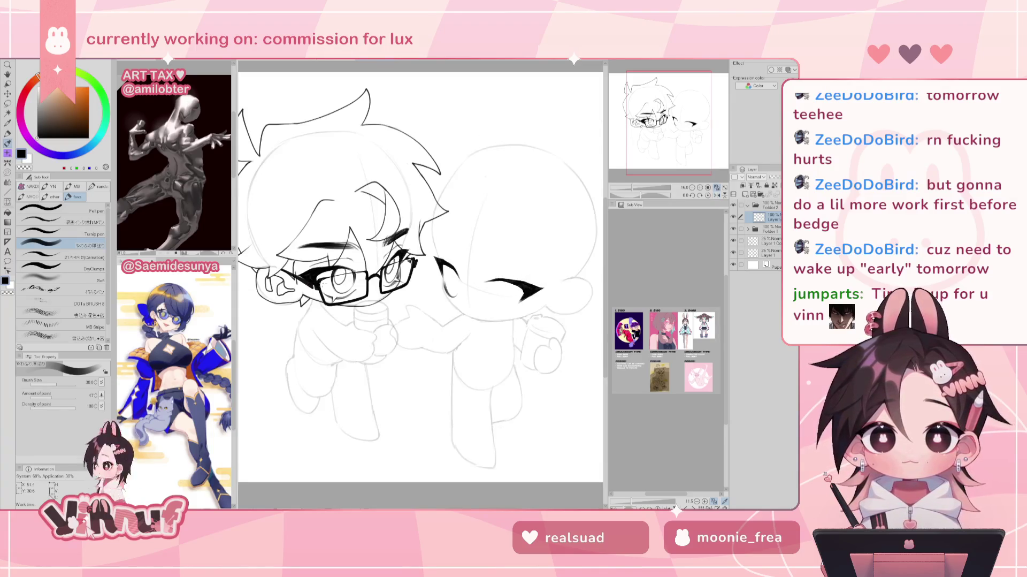
Add a small curved stroke beneath the round-headed character's closed eye
drag(485, 286, 403, 268)
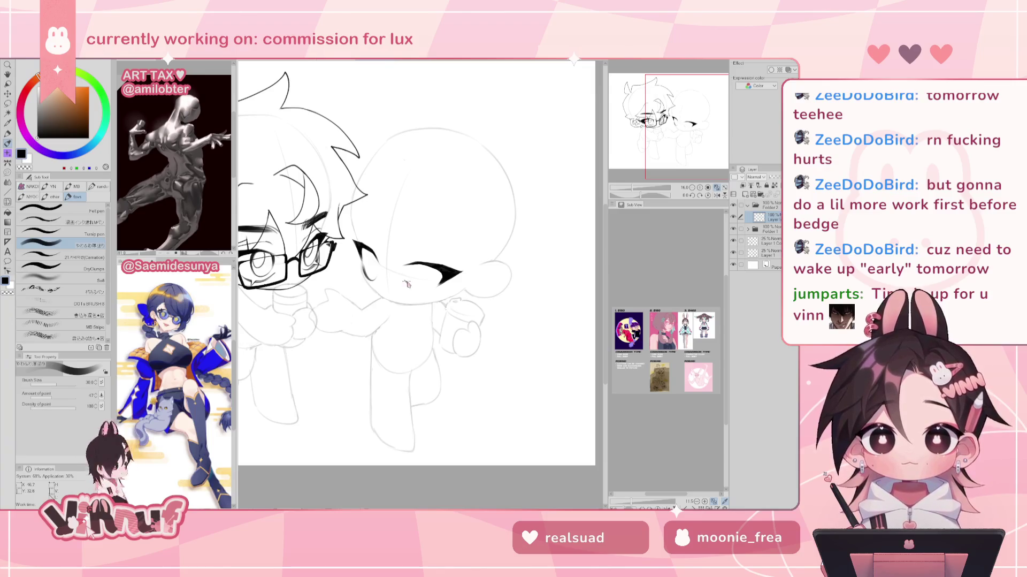
drag(407, 282, 427, 283)
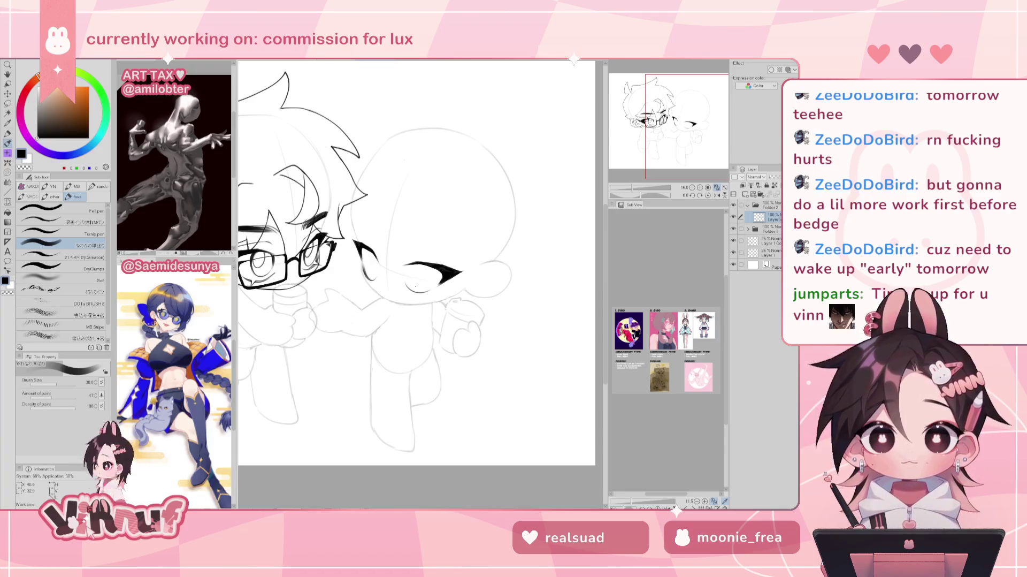
key(h)
key(r)
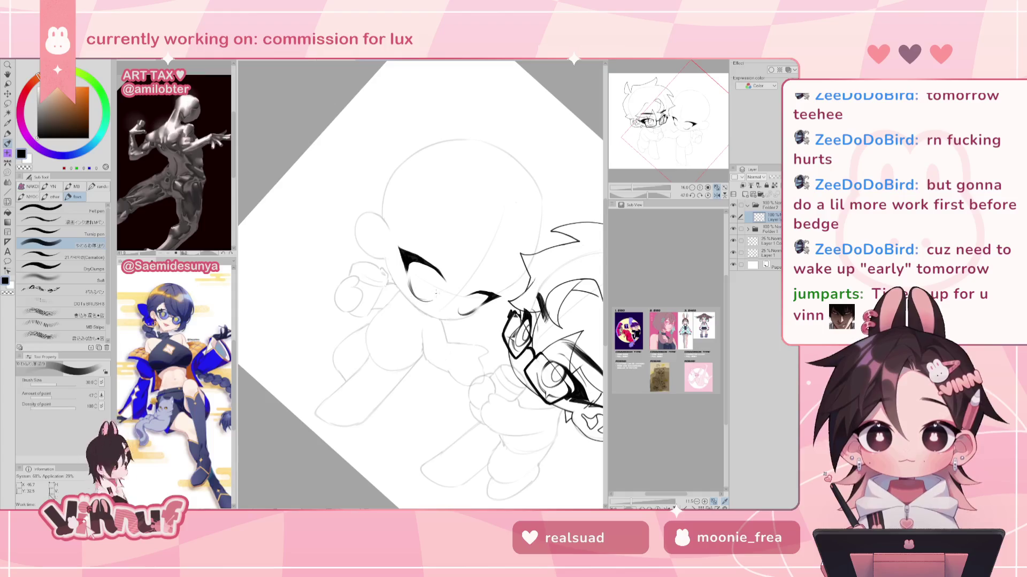
Reset the canvas rotation to upright and mirror the view to compare the eyes
key(h)
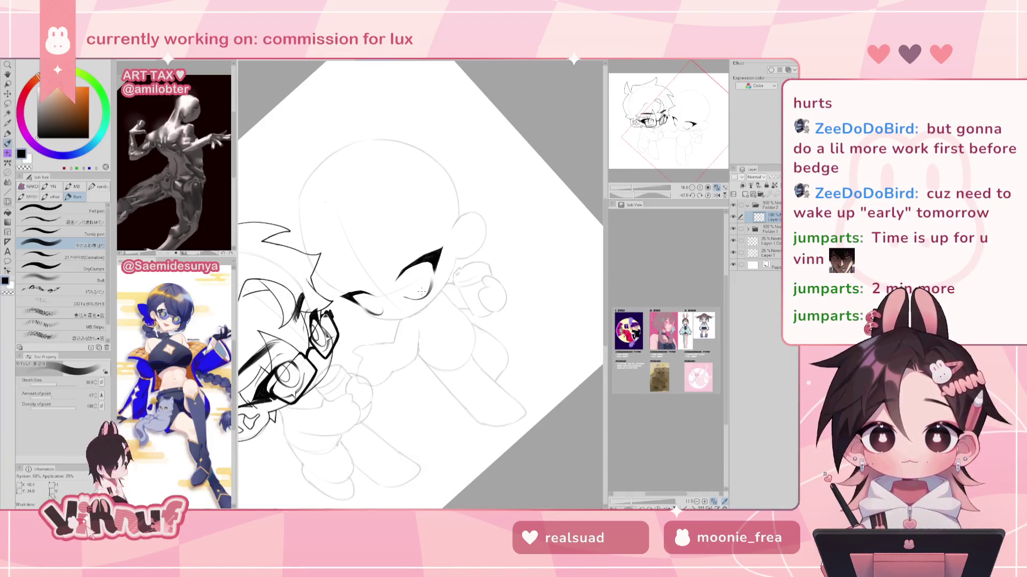
key(ctrl+at)
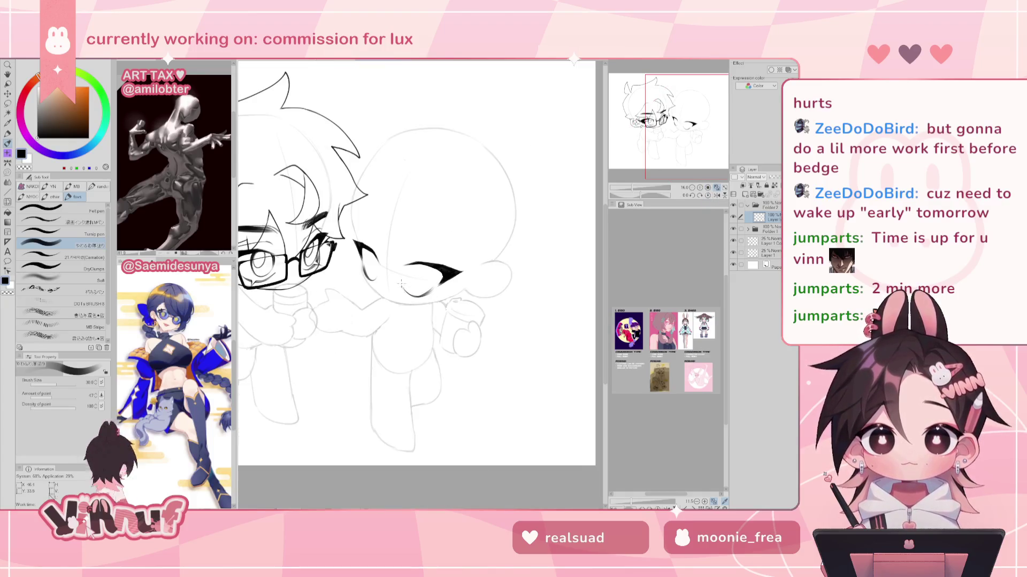
key(h)
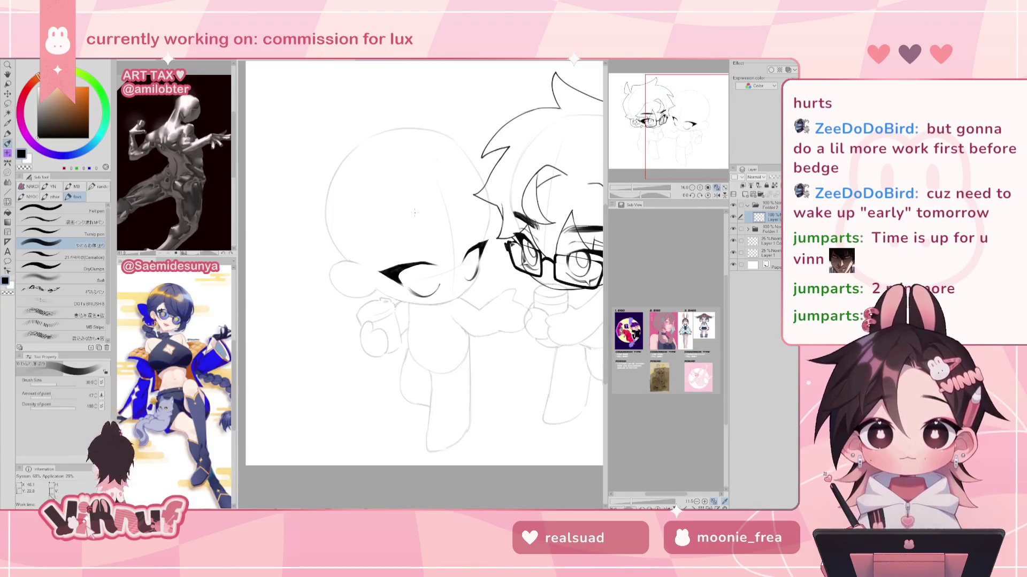
key(h)
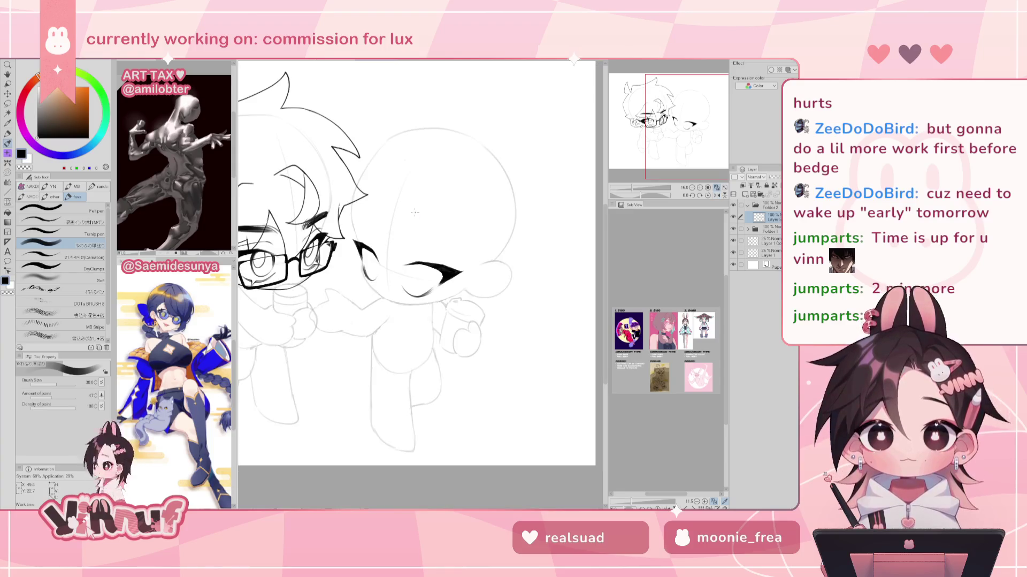
Draw a freehand lasso selection around the closed eye
key(m)
mouse_move(456, 302)
mouse_down()
mouse_move(386, 294)
mouse_move(452, 310)
mouse_up()
key(j)
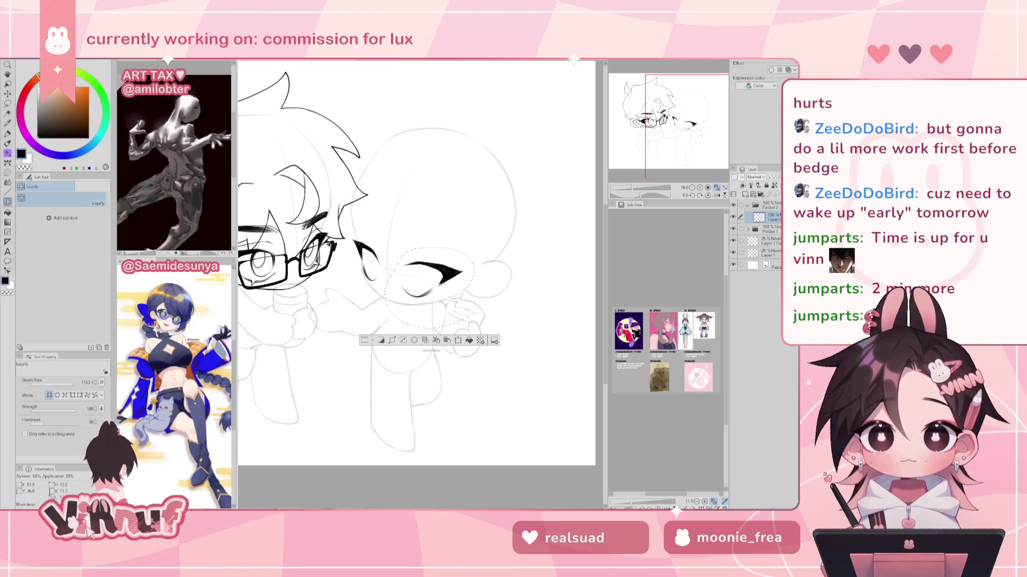
Liquify the closed eye's outer end inward, then clear the selection
drag(449, 289, 487, 310)
key(ctrl+d)
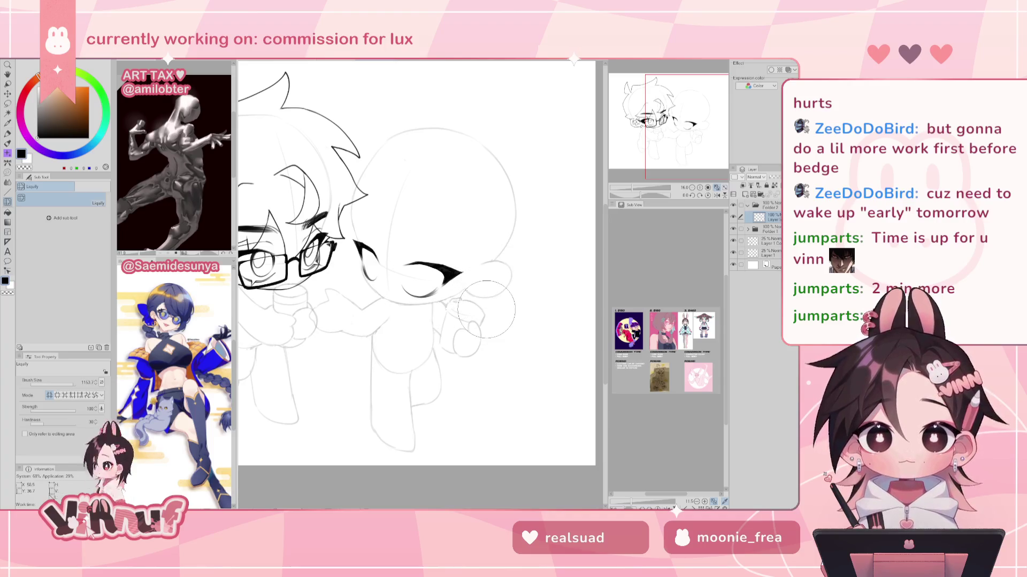
drag(459, 356, 509, 380)
key(p)
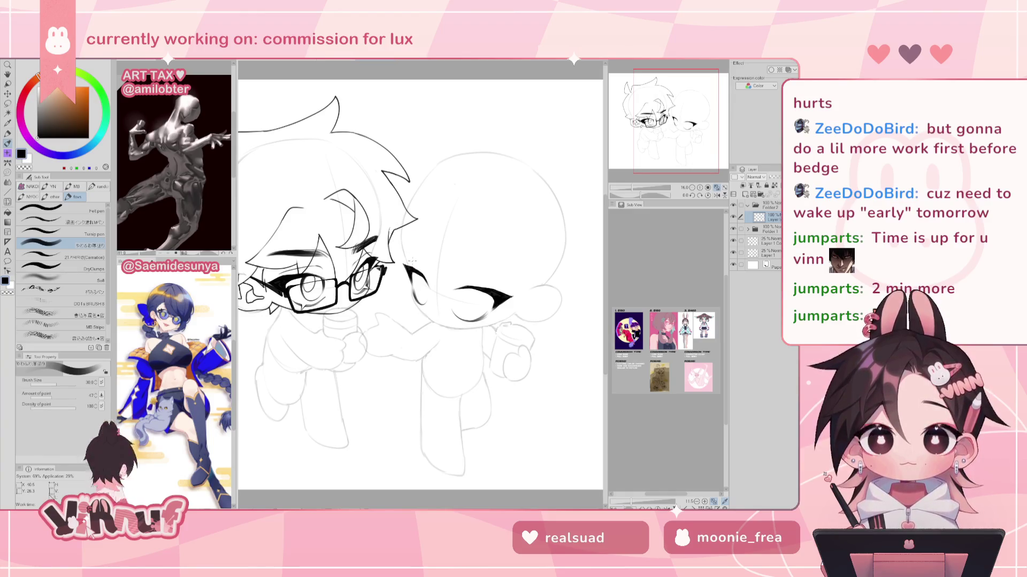
Fill the closed eye's lash shapes solid black with Lasso fill, checking them in mirrored view
key(g)
click(86, 254)
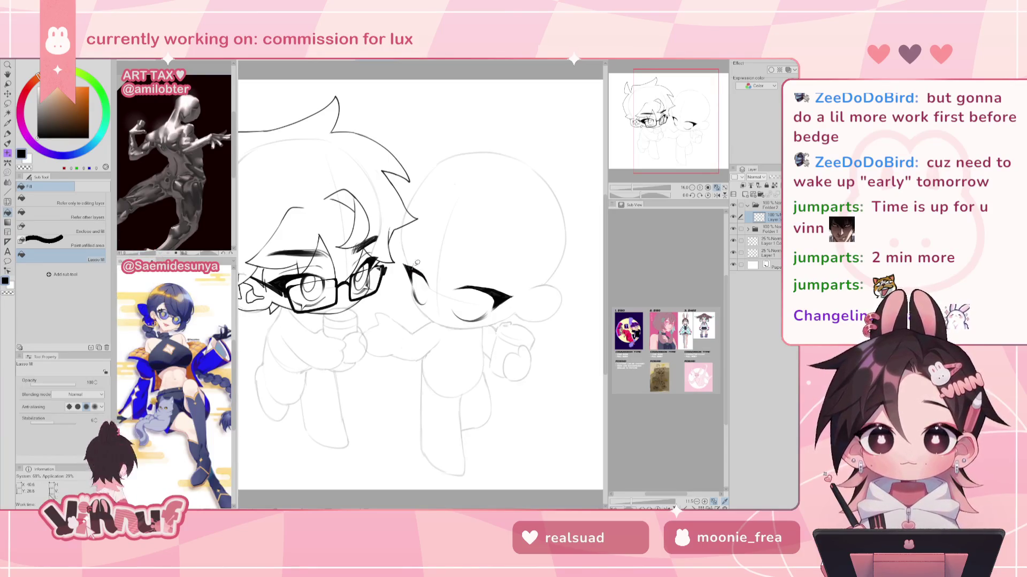
key(h)
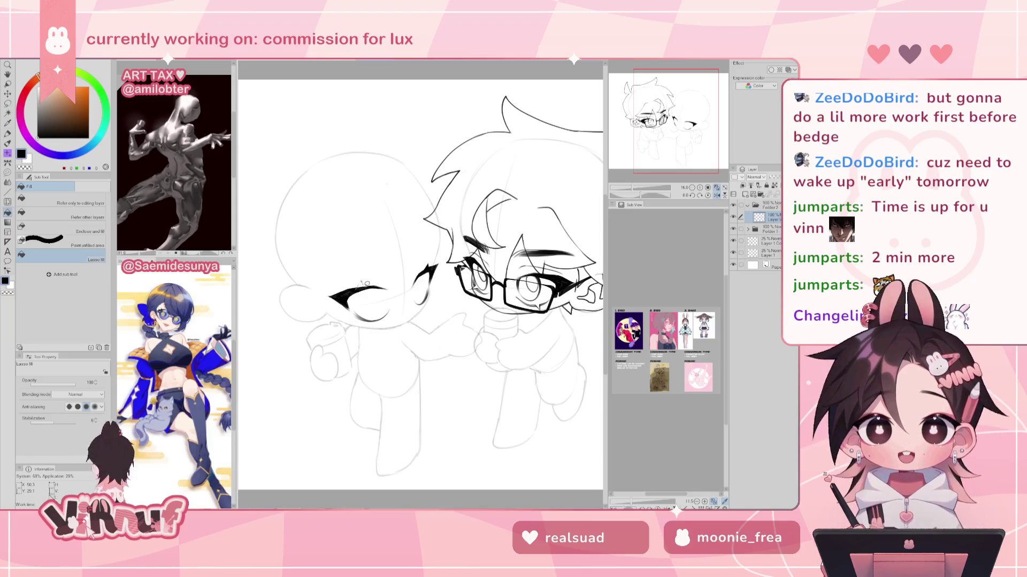
key(h)
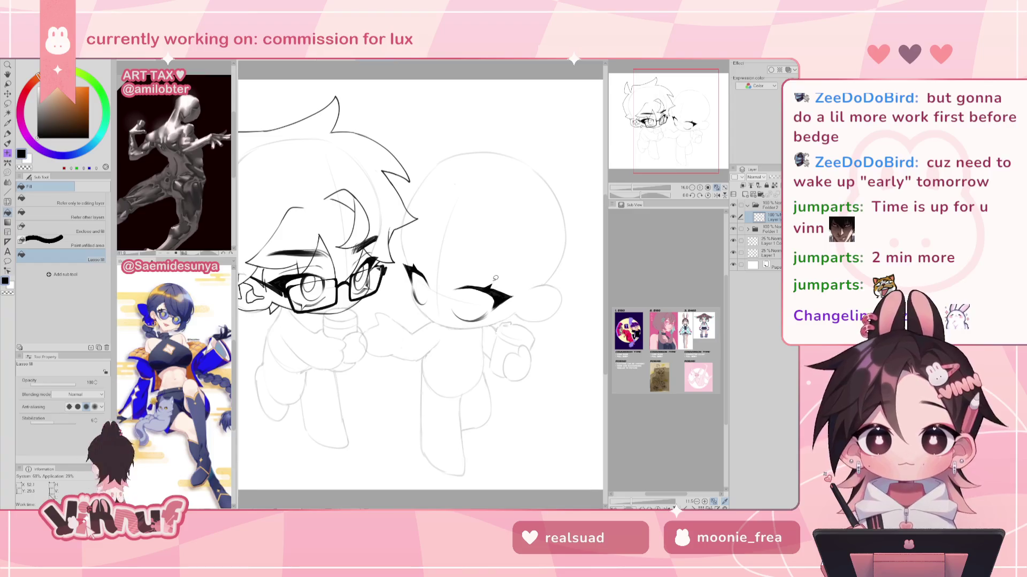
key(h)
key(h)
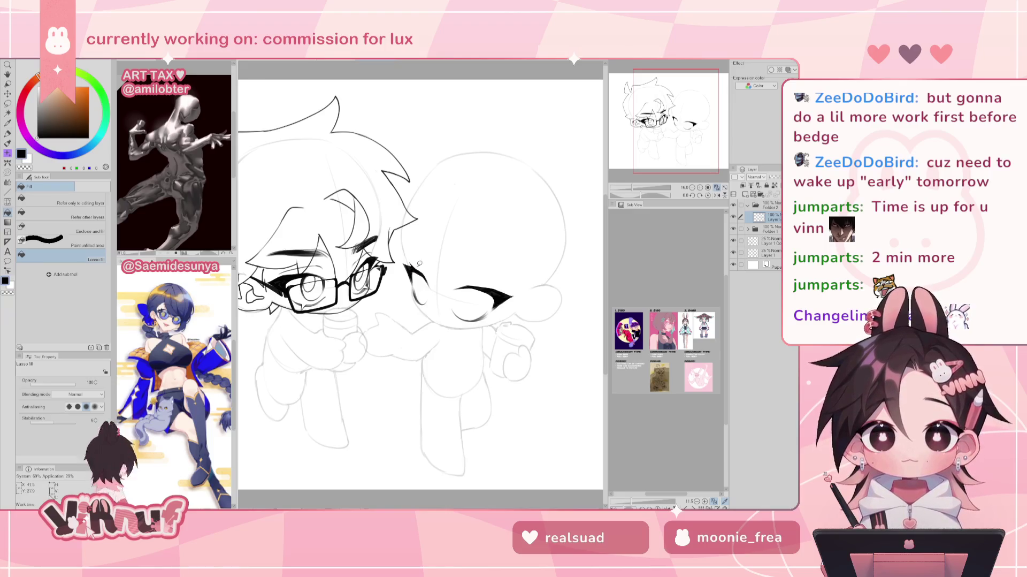
key(h)
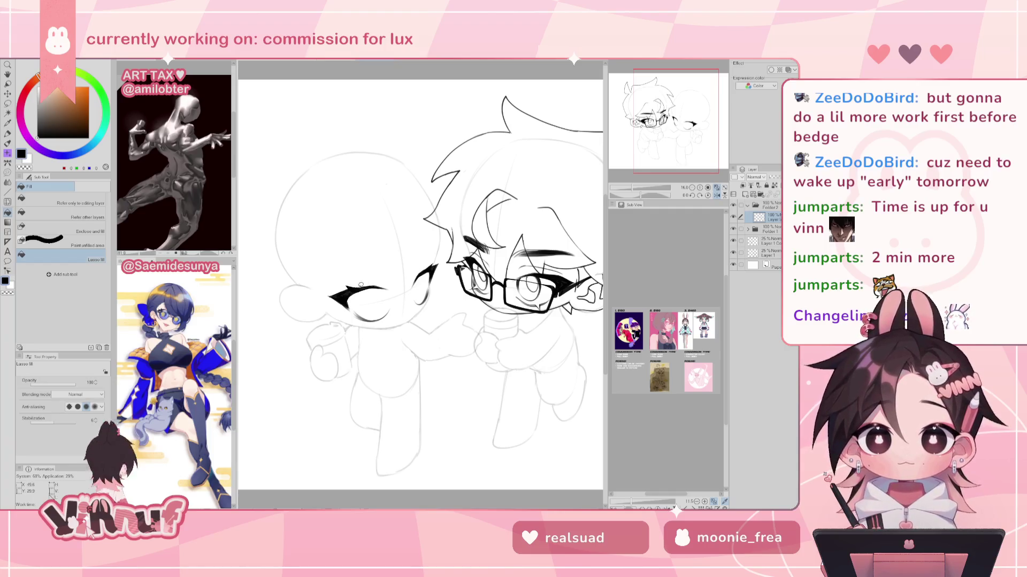
key(h)
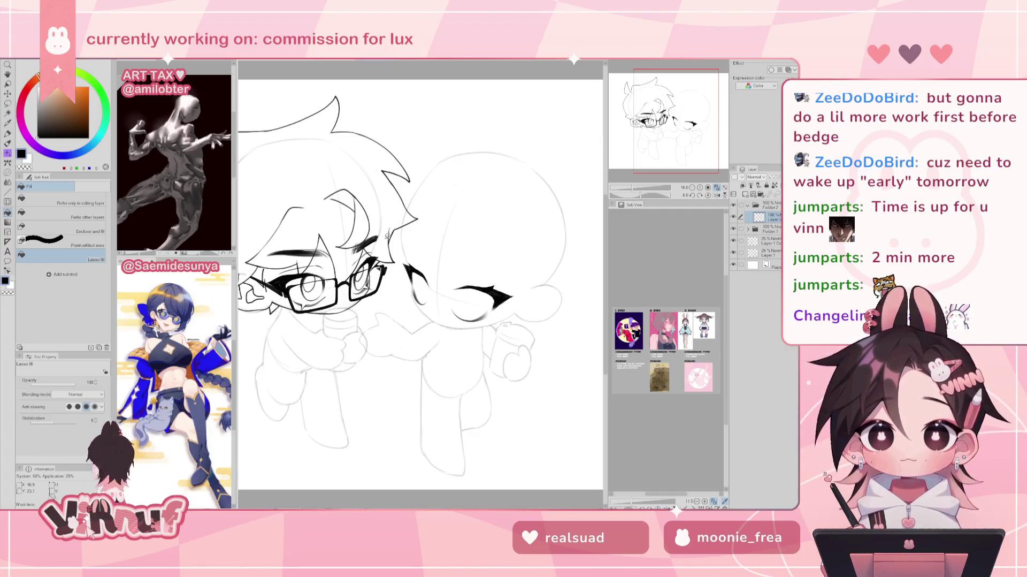
key(p)
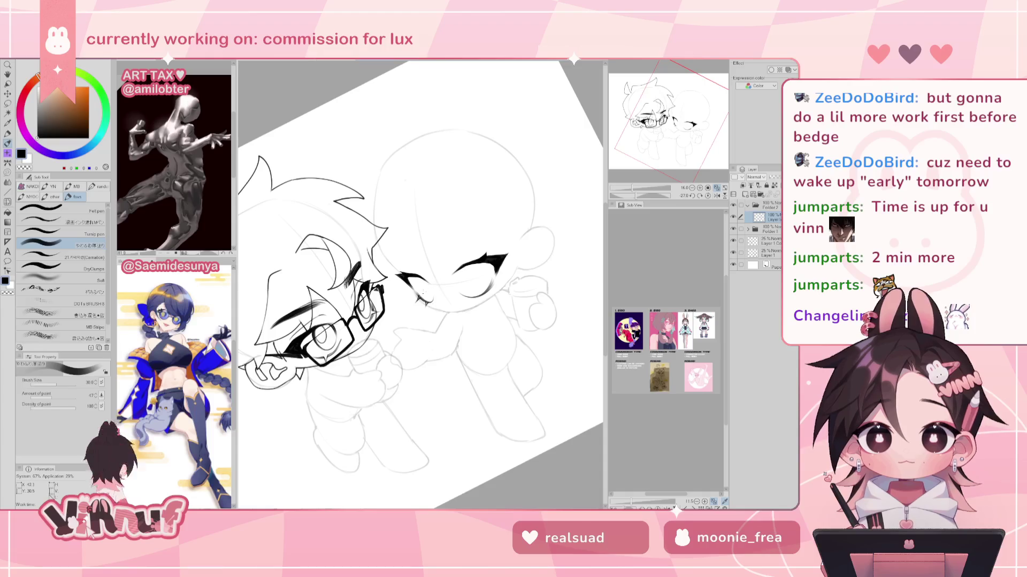
Reset the canvas rotation to upright in the Navigator and check the mirrored view
key(e)
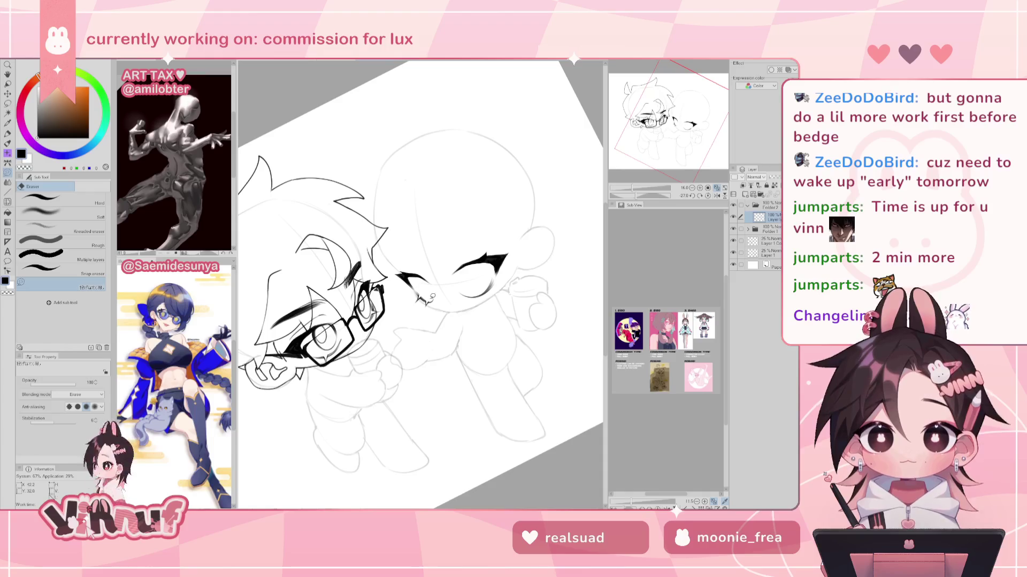
click(707, 195)
click(716, 196)
click(716, 195)
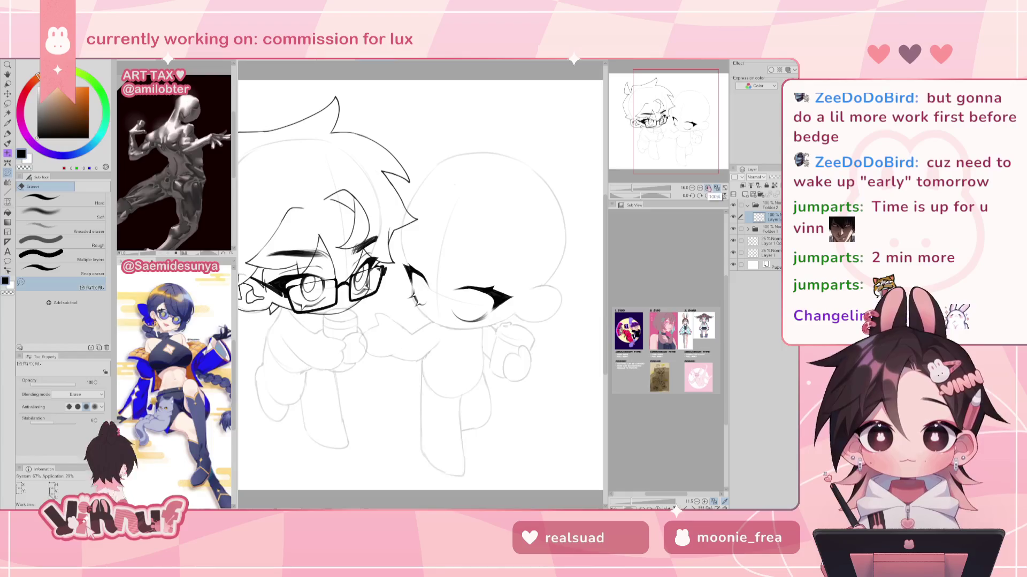
Set the Liquify brush to size 291.6 and nudge the ear lines into shape
key(j)
click(717, 196)
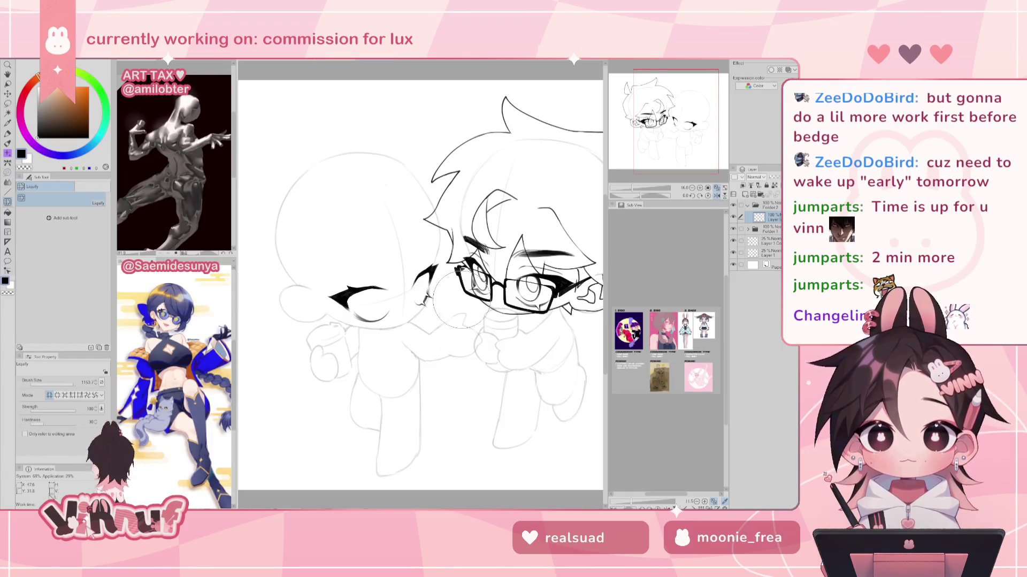
click(68, 381)
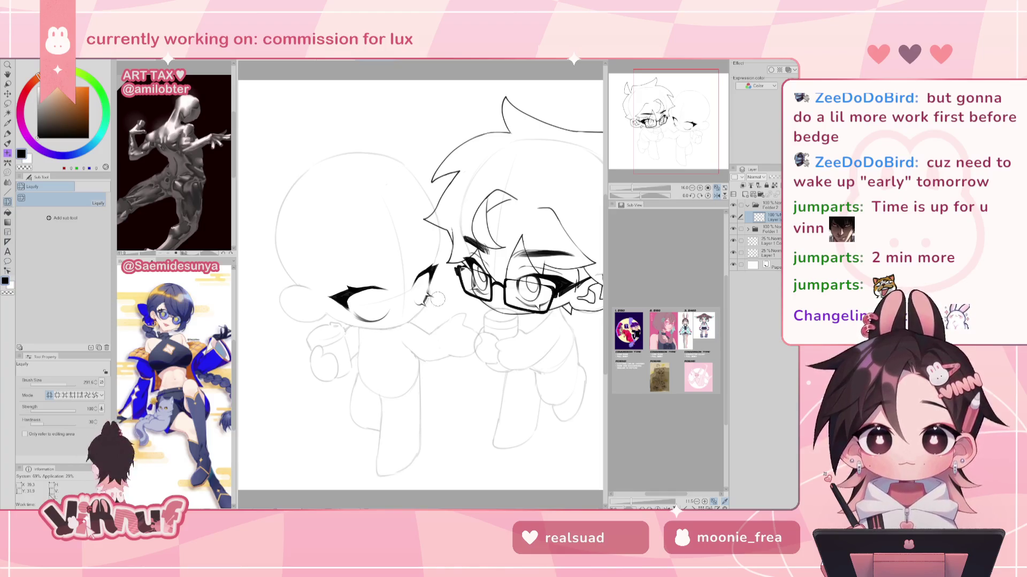
drag(433, 295, 428, 305)
key(h)
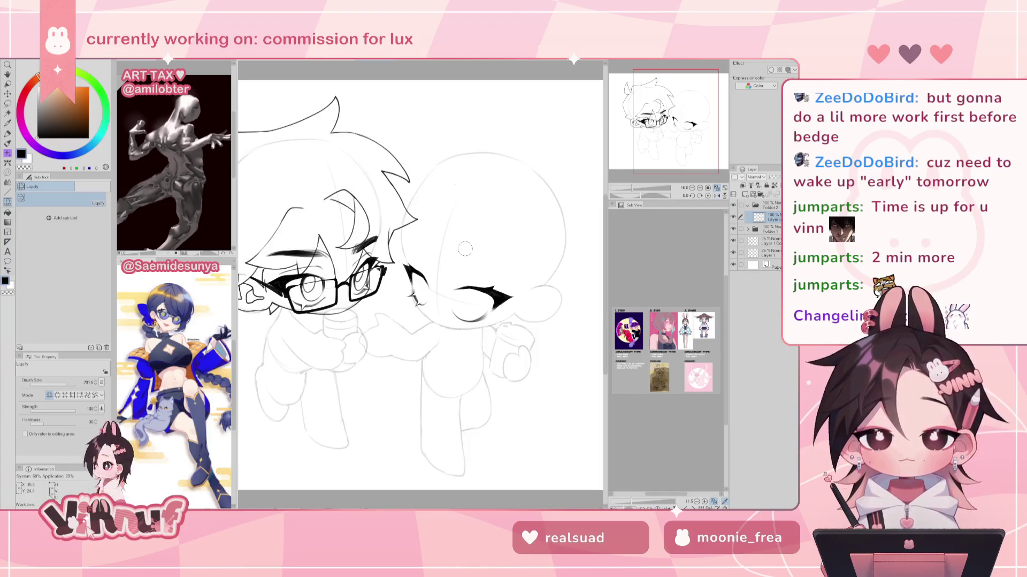
key(h)
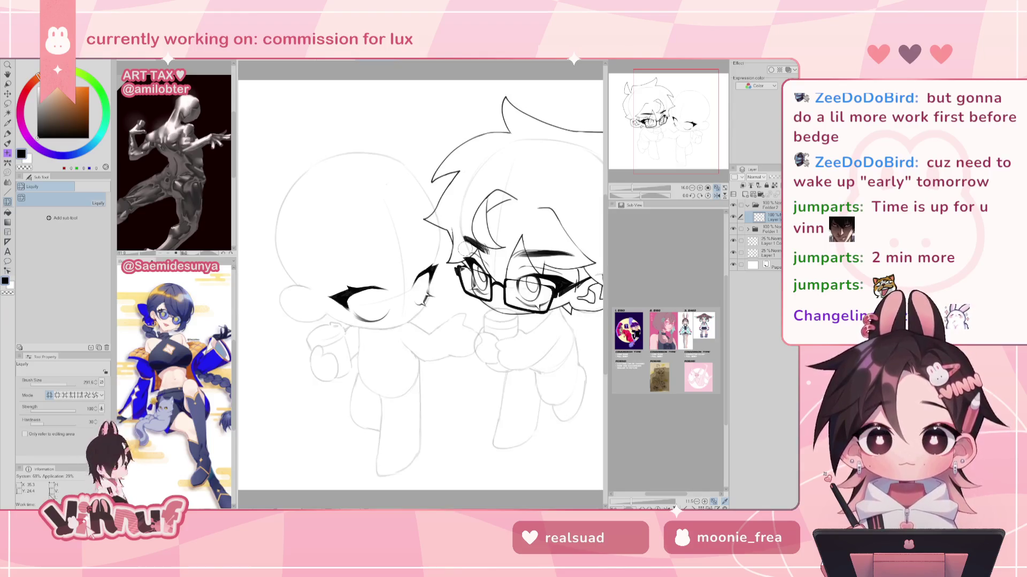
key(h)
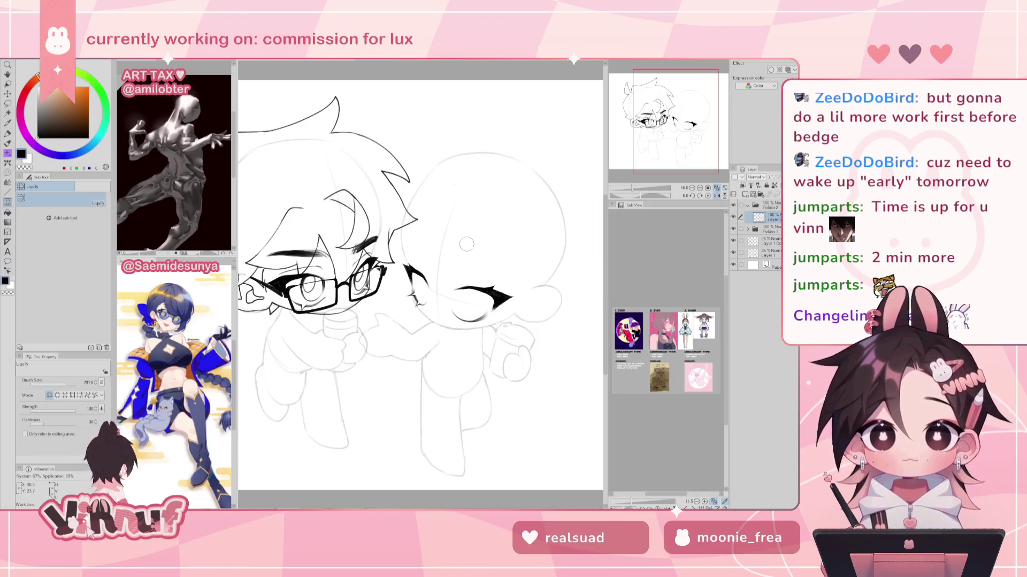
key(p)
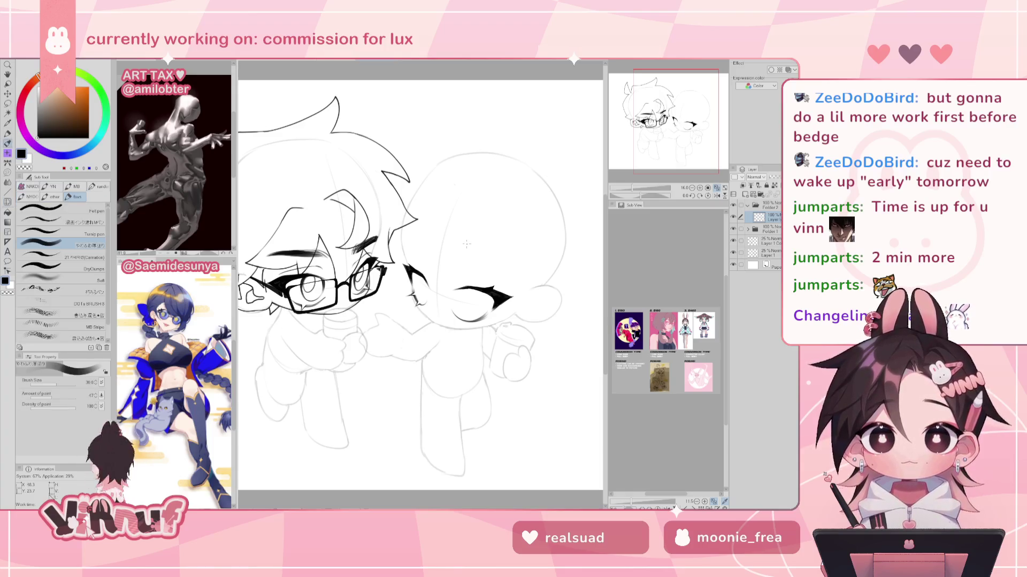